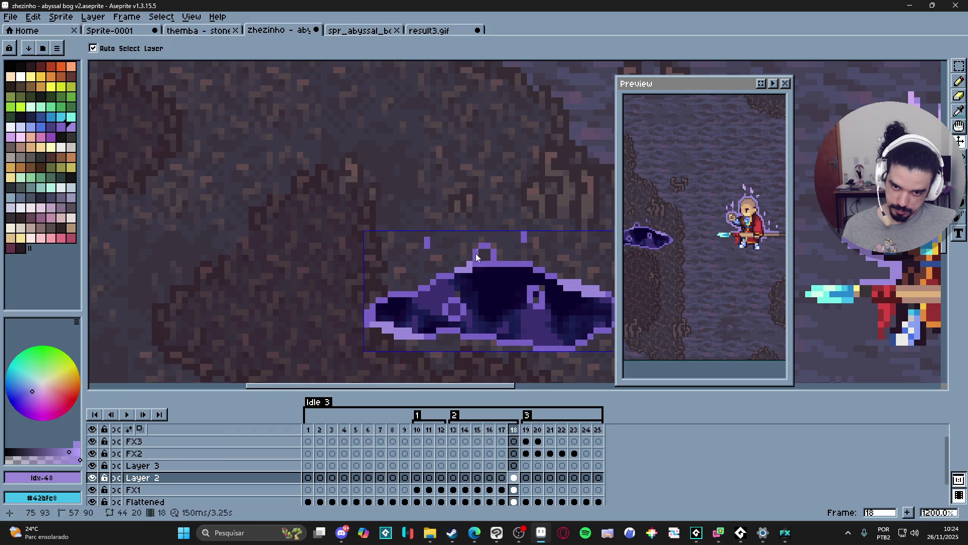
- Place a first light-purple pixel along the bog puddle's top edge
click(475, 246)
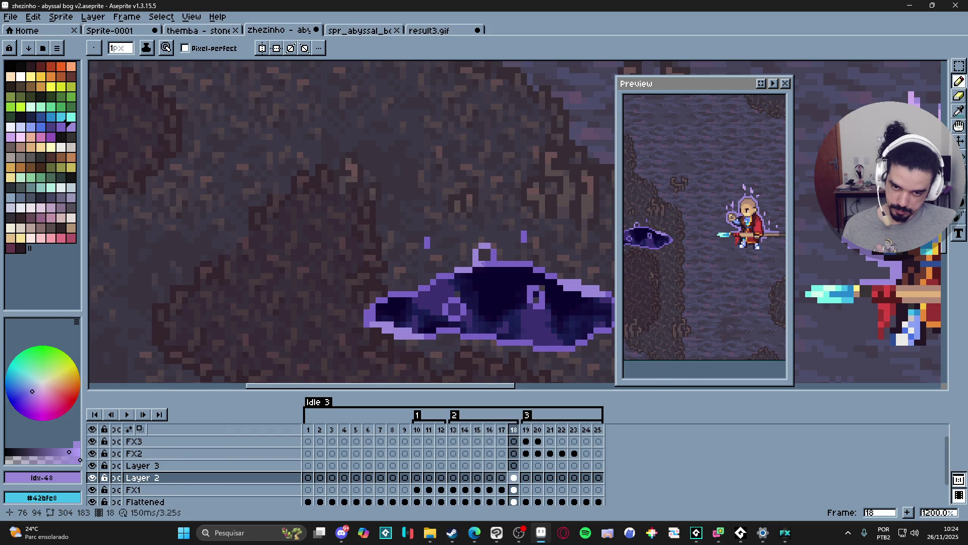
scroll(484, 244, down, 5)
scroll(474, 262, up, 6)
scroll(464, 281, down, 1)
scroll(465, 281, down, 5)
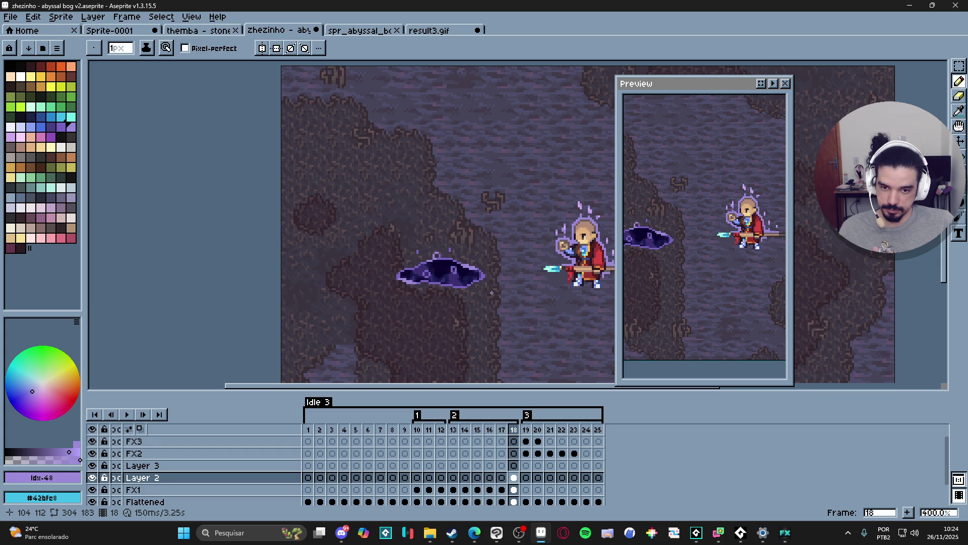
scroll(492, 293, up, 3)
- Sample the #7864c6 light purple and paint a small bubble ring above the puddle, erasing strays
key(i)
click(416, 299)
key(b)
click(450, 268)
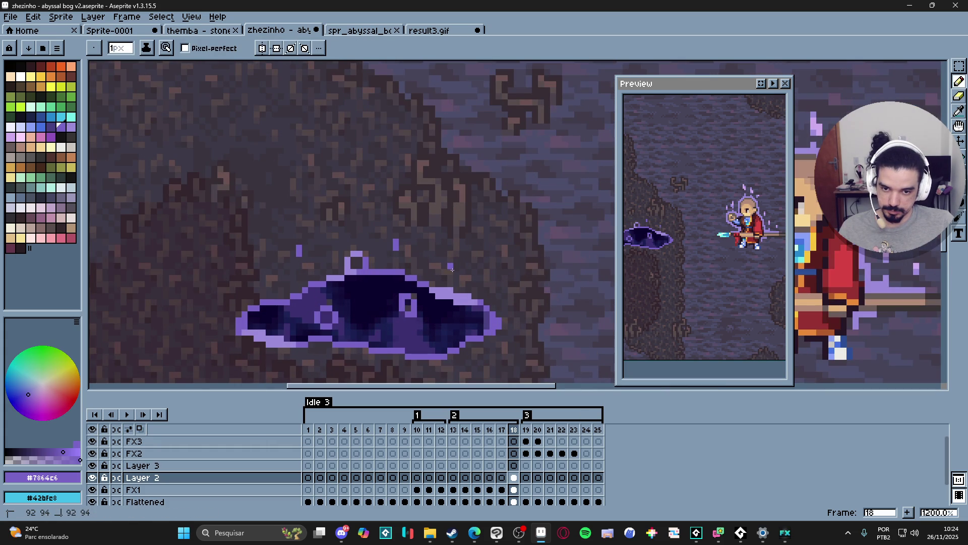
click(460, 275)
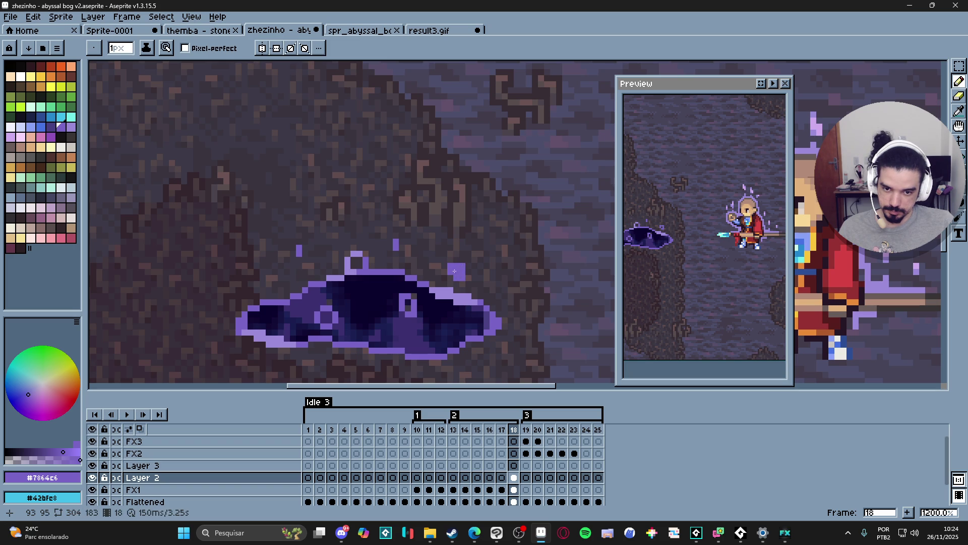
key(e)
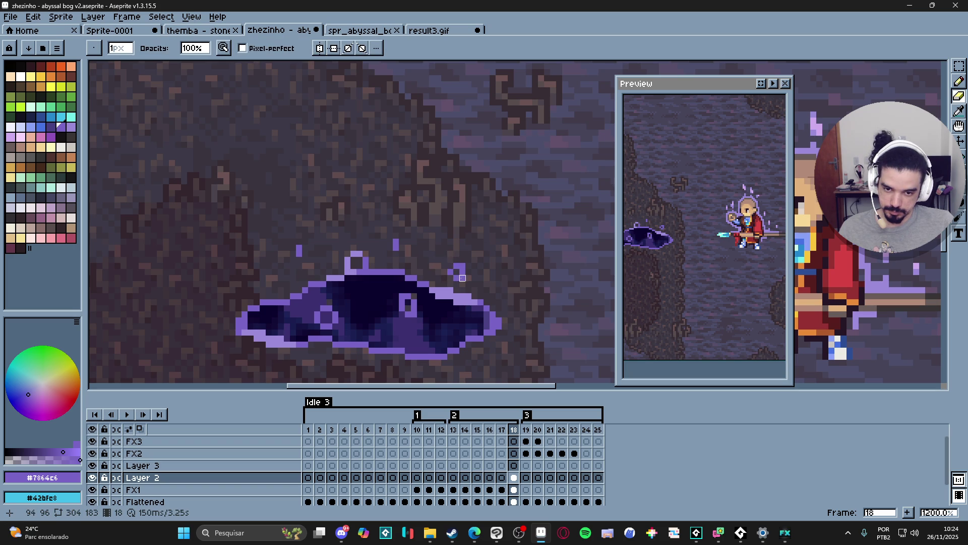
key(b)
- Set the pencil brush size back to 1px
scroll(452, 285, down, 4)
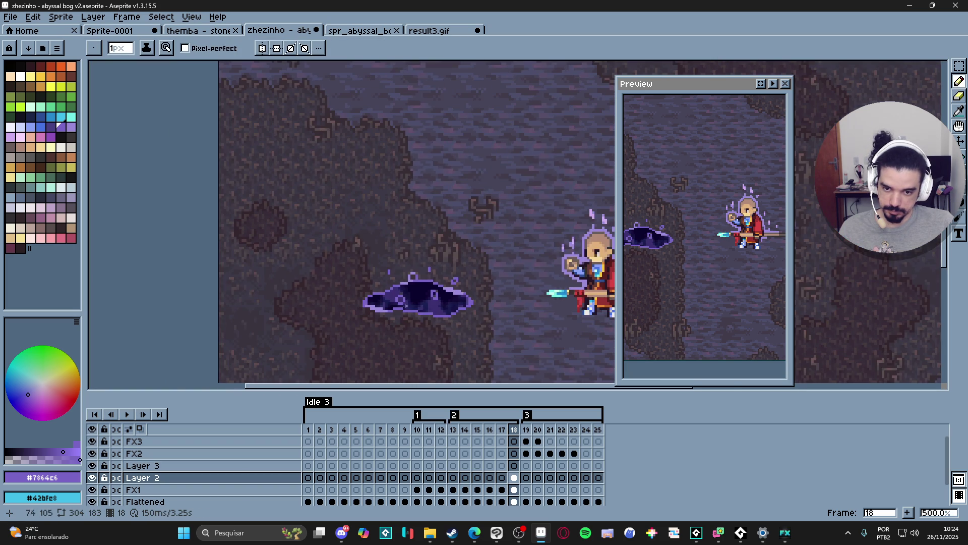
scroll(454, 317, down, 1)
scroll(399, 305, up, 5)
scroll(400, 305, down, 4)
scroll(403, 287, up, 3)
scroll(407, 272, down, 3)
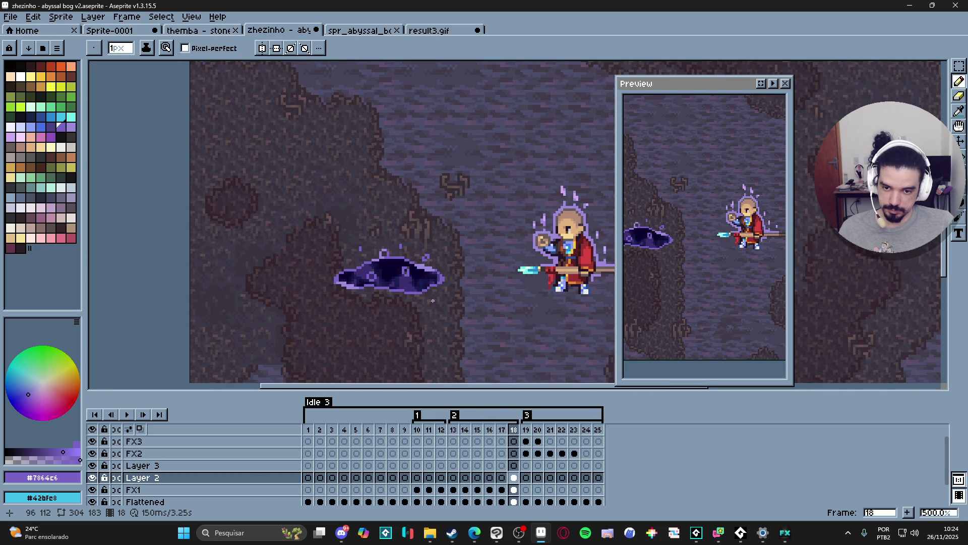
scroll(385, 290, up, 4)
scroll(363, 297, up, 2)
scroll(356, 303, down, 2)
key(minus)
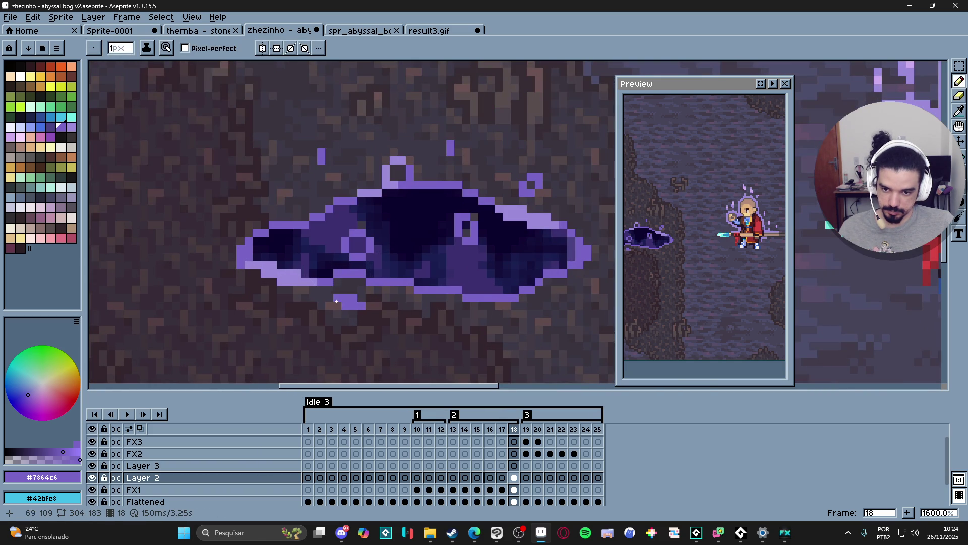
- Frame the puddle and character, then capture the scene as a screenshot to the clipboard
scroll(396, 335, down, 5)
scroll(399, 325, down, 1)
mouse_move(409, 323)
mouse_down()
mouse_move(380, 302)
mouse_move(385, 320)
mouse_up()
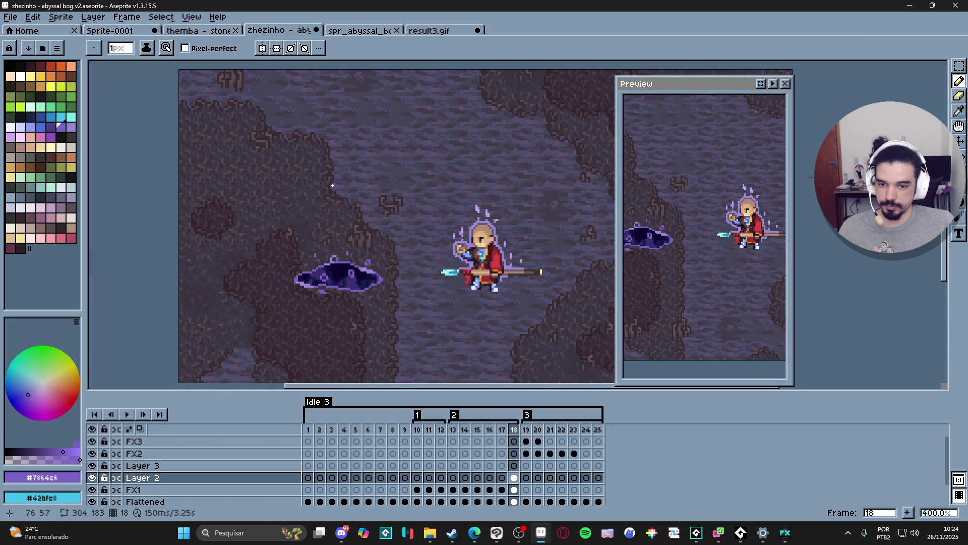
key(super+shift+s)
drag(253, 139, 564, 343)
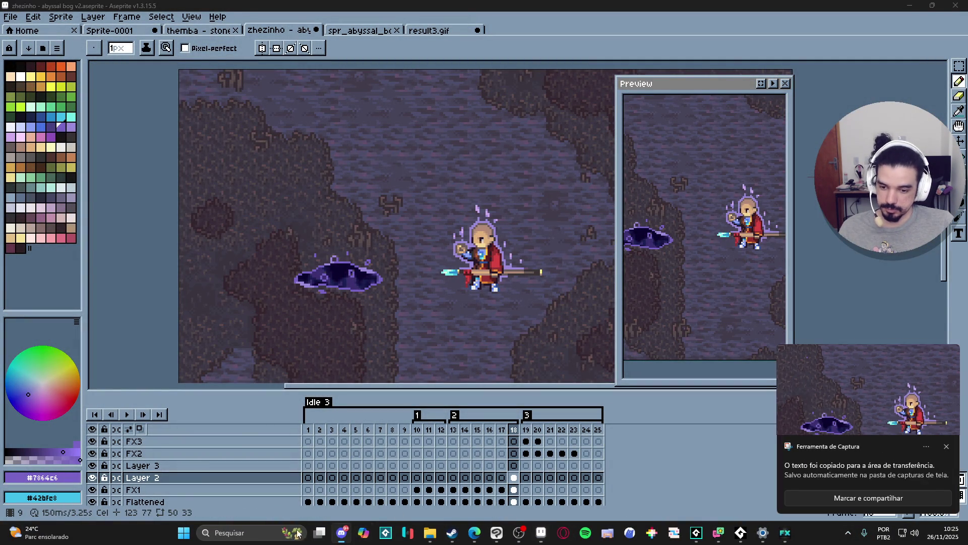
click(342, 533)
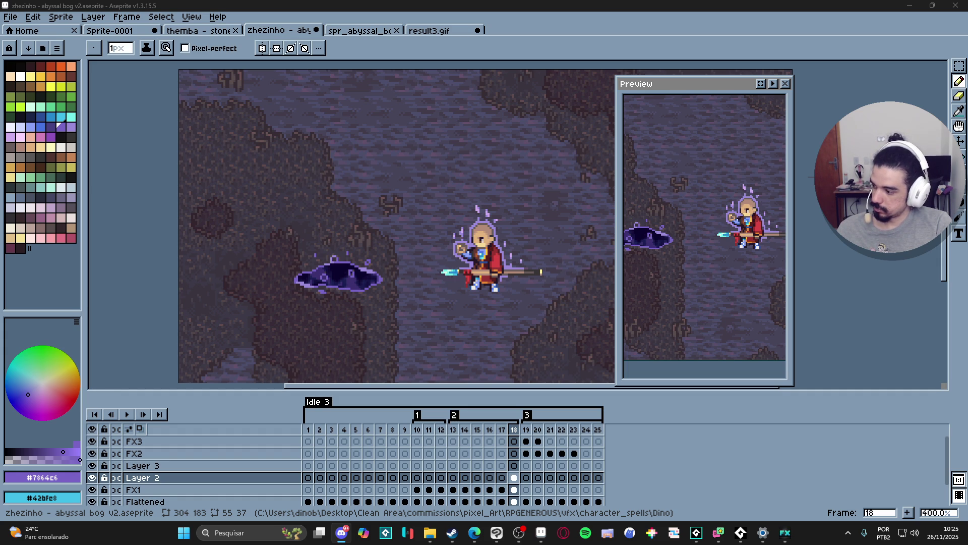
key(alt+Tab)
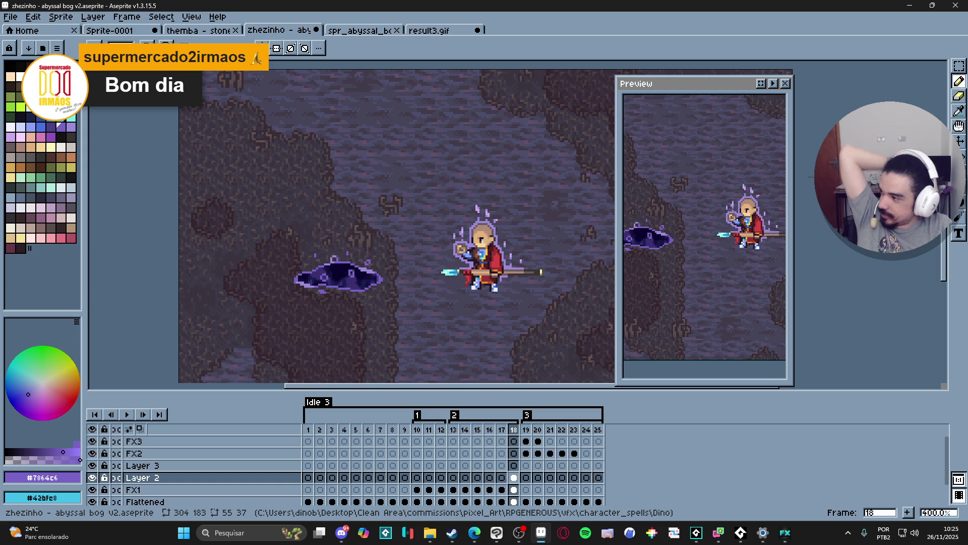
key(alt+Tab)
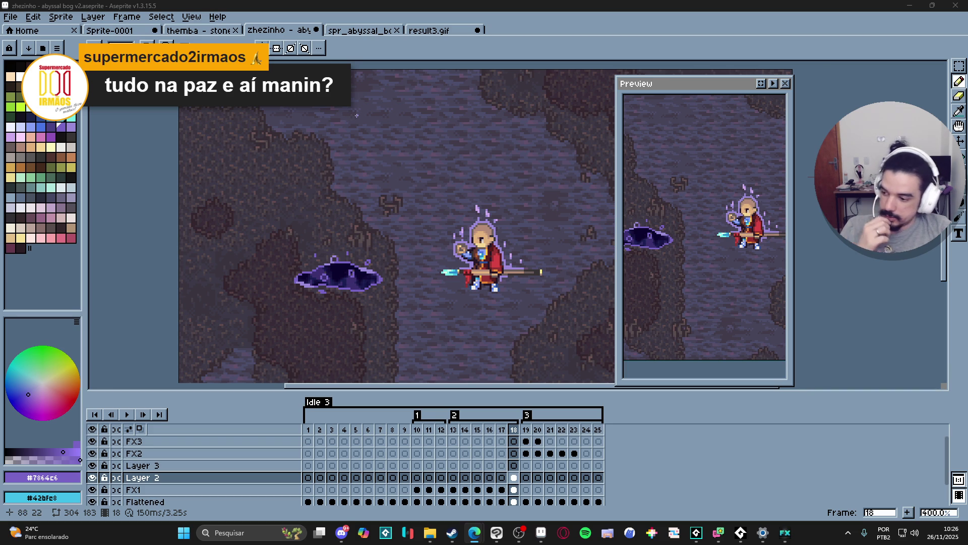
scroll(414, 85, up, 1)
drag(342, 251, 337, 190)
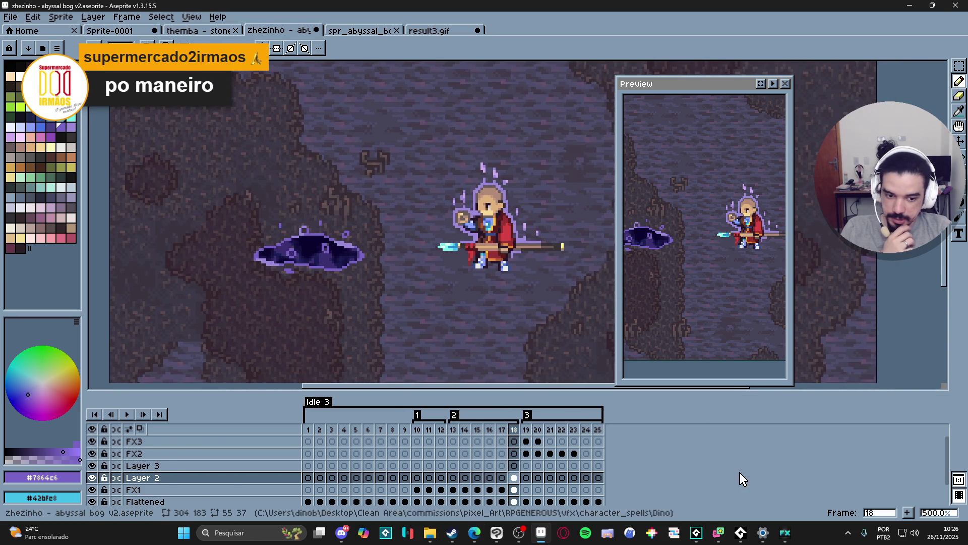
click(787, 534)
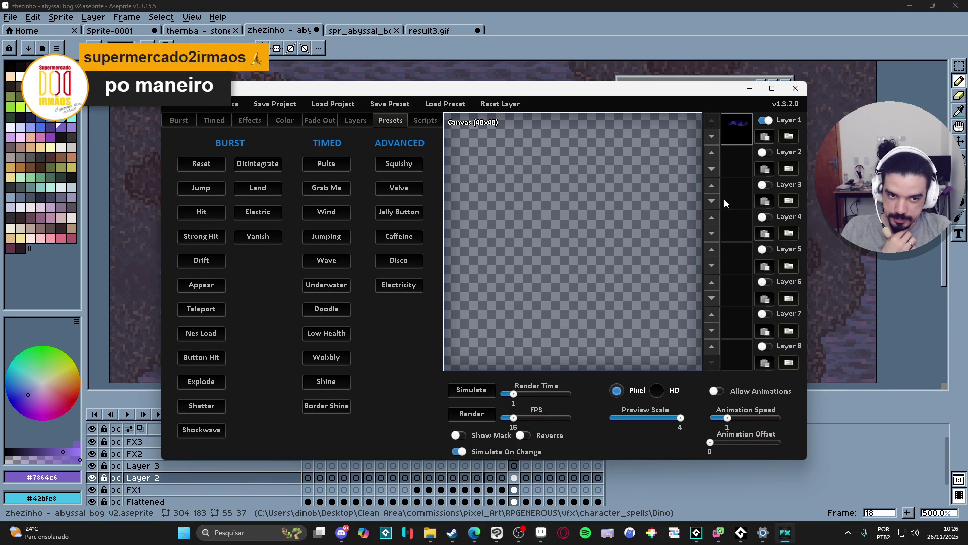
click(470, 391)
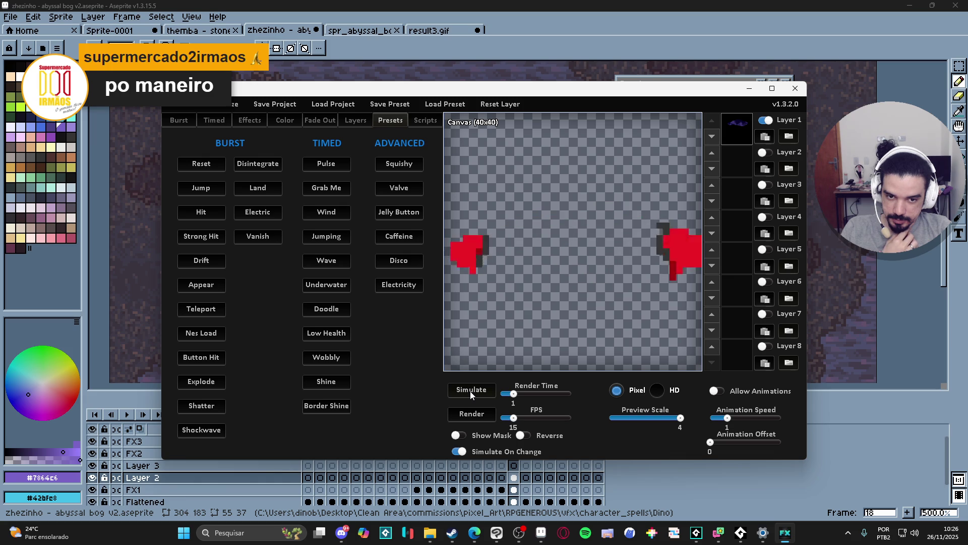
click(470, 390)
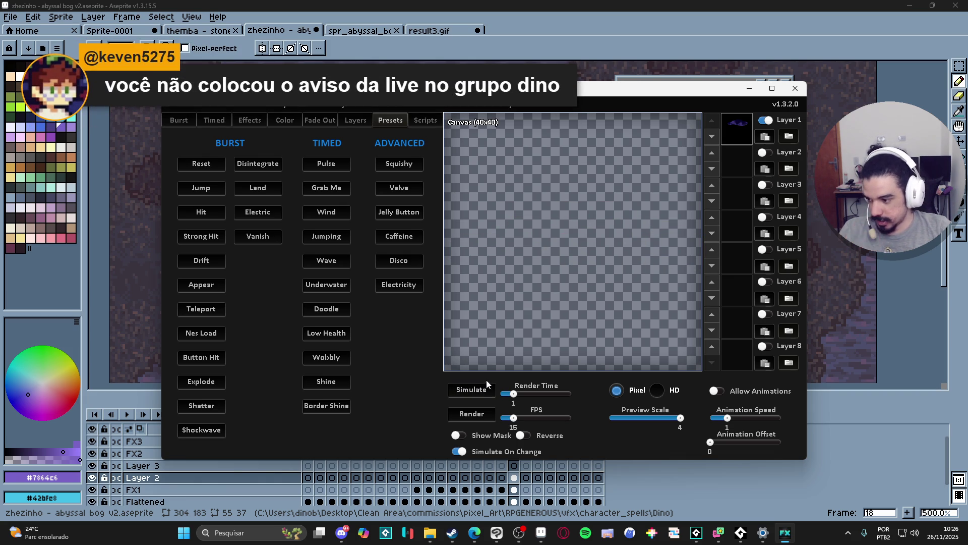
click(431, 4)
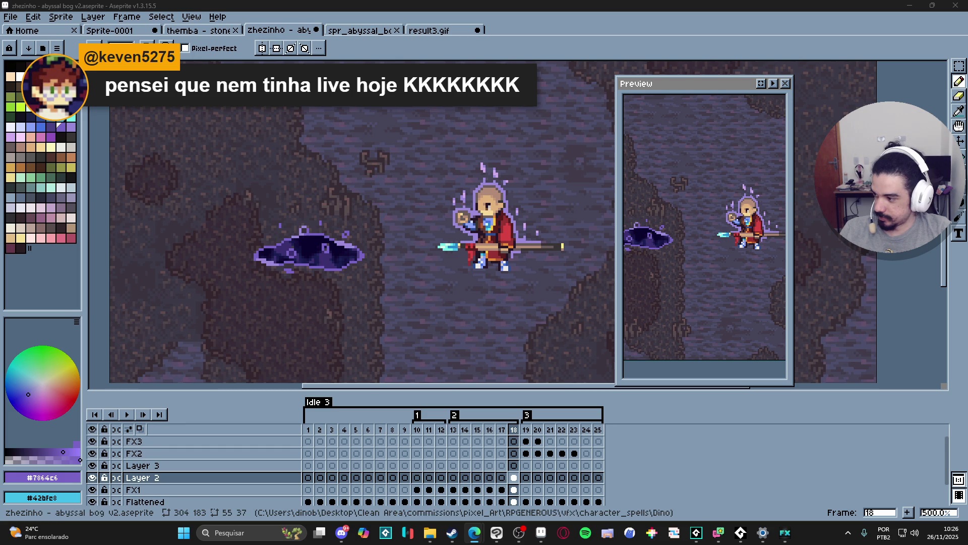
- Close the Juice FX window
scroll(406, 276, down, 2)
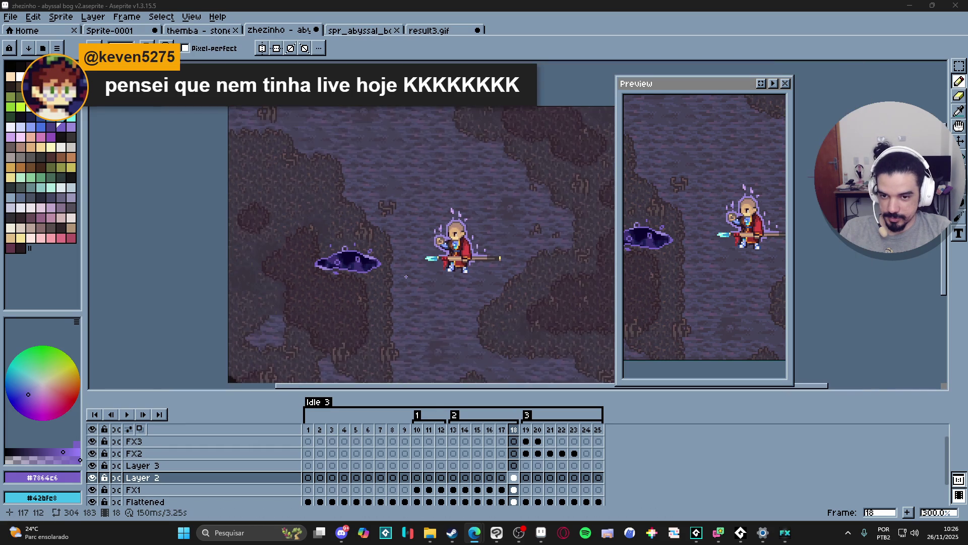
scroll(419, 272, left, 1)
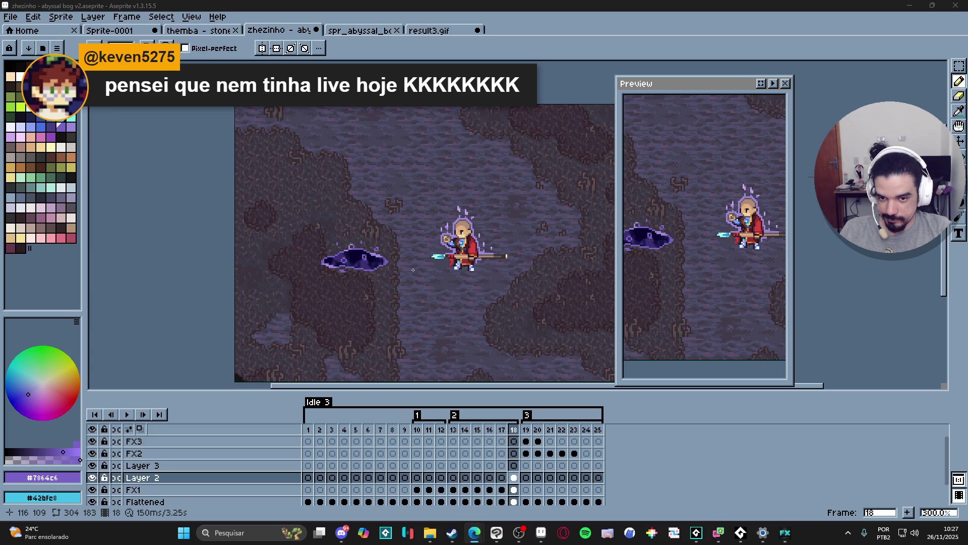
scroll(409, 270, up, 1)
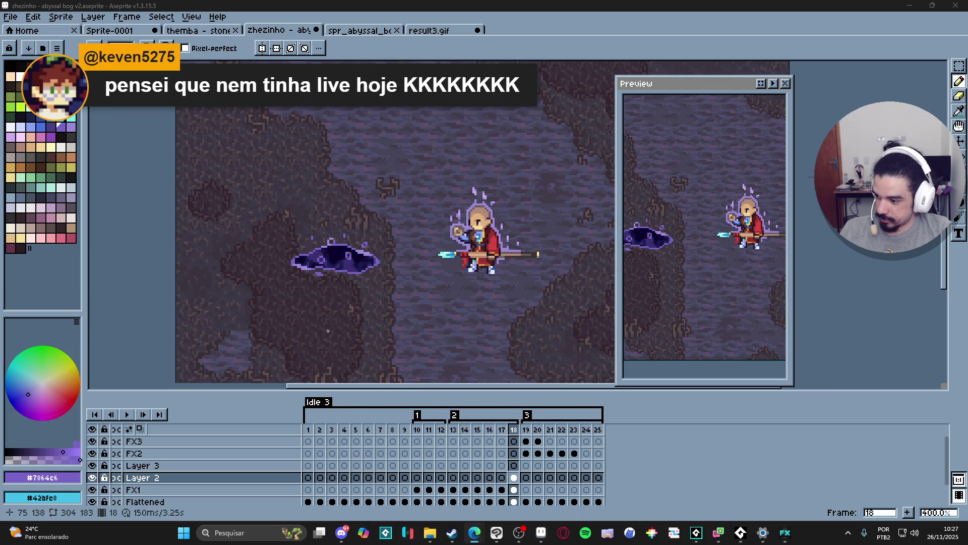
scroll(292, 268, up, 1)
mouse_move(411, 303)
mouse_down()
mouse_move(417, 309)
mouse_move(403, 298)
mouse_move(415, 292)
mouse_up()
scroll(359, 256, down, 1)
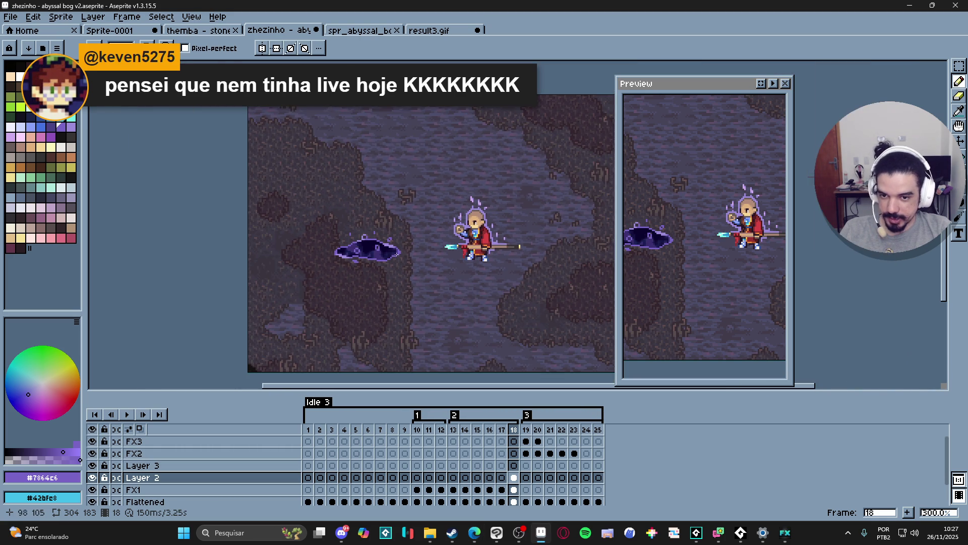
scroll(396, 253, up, 1)
scroll(396, 253, down, 2)
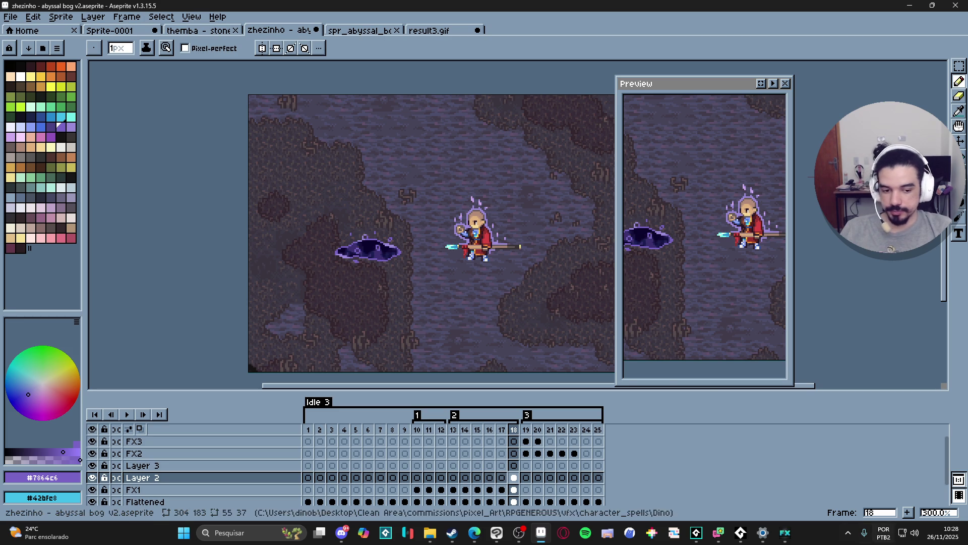
click(786, 532)
click(795, 88)
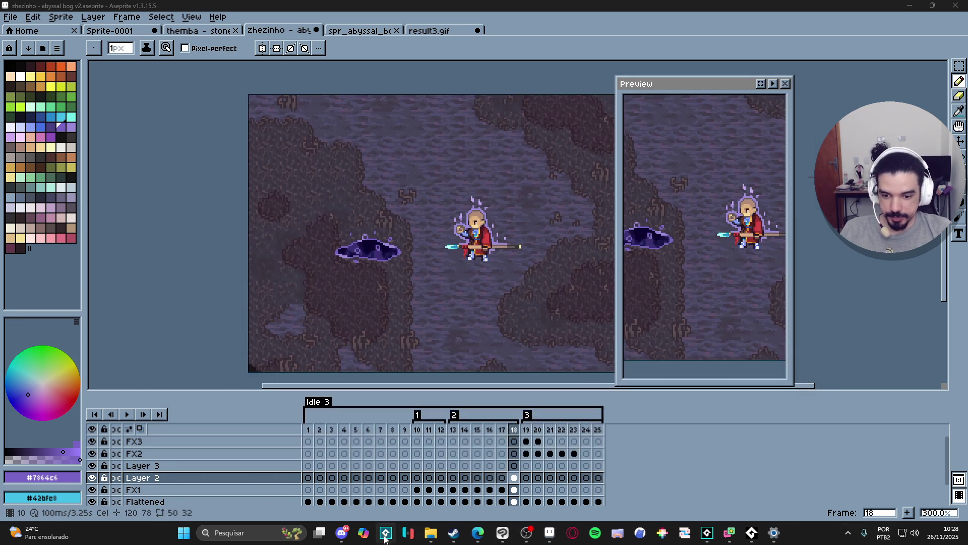
- Launch SpriteMancer from the Steam library, then close Steam
click(465, 541)
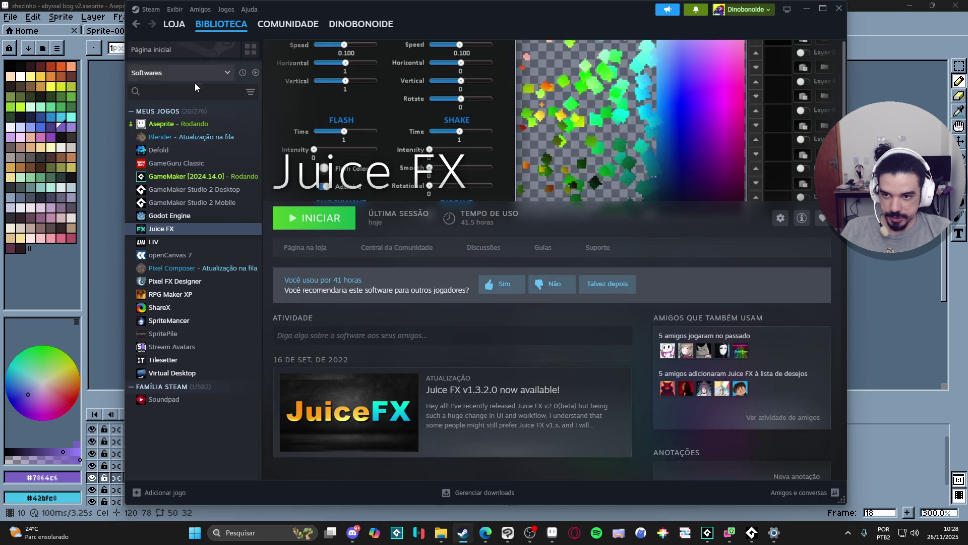
click(206, 321)
click(318, 218)
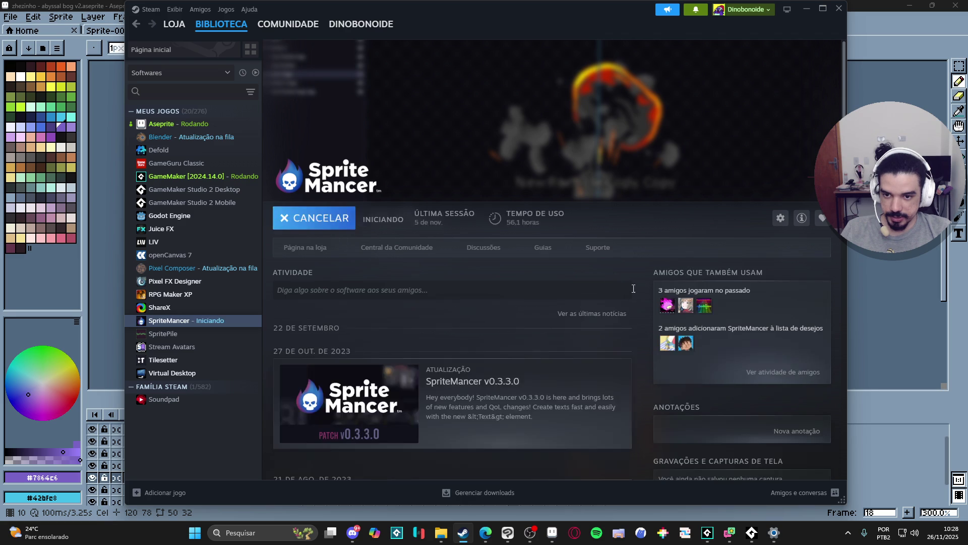
click(839, 8)
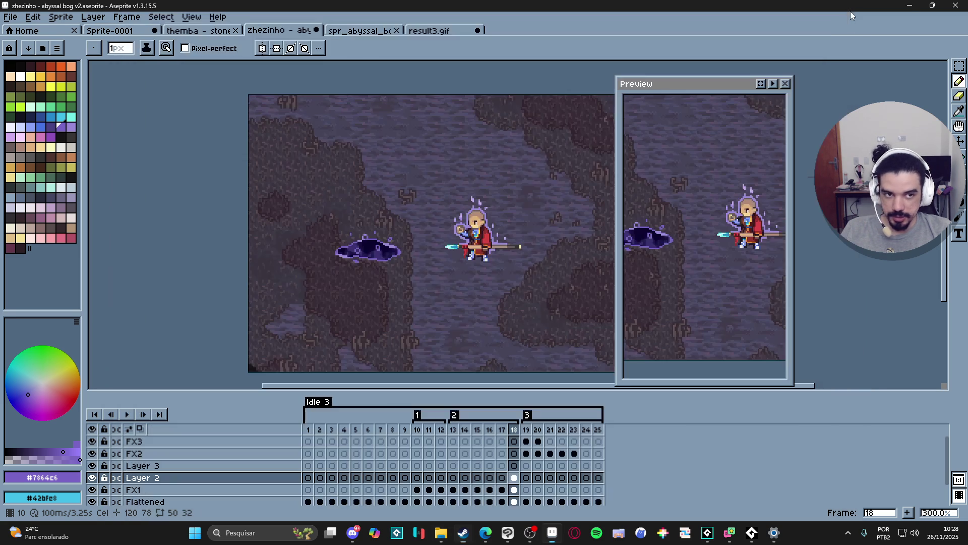
- Toggle Layer 2 off and on to compare the scene without the puddle
scroll(378, 249, up, 1)
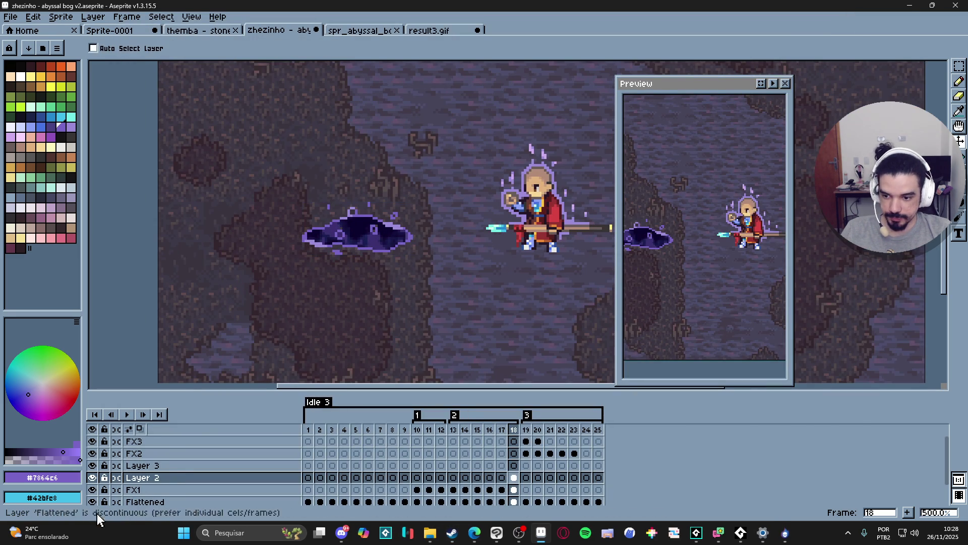
click(93, 478)
click(92, 477)
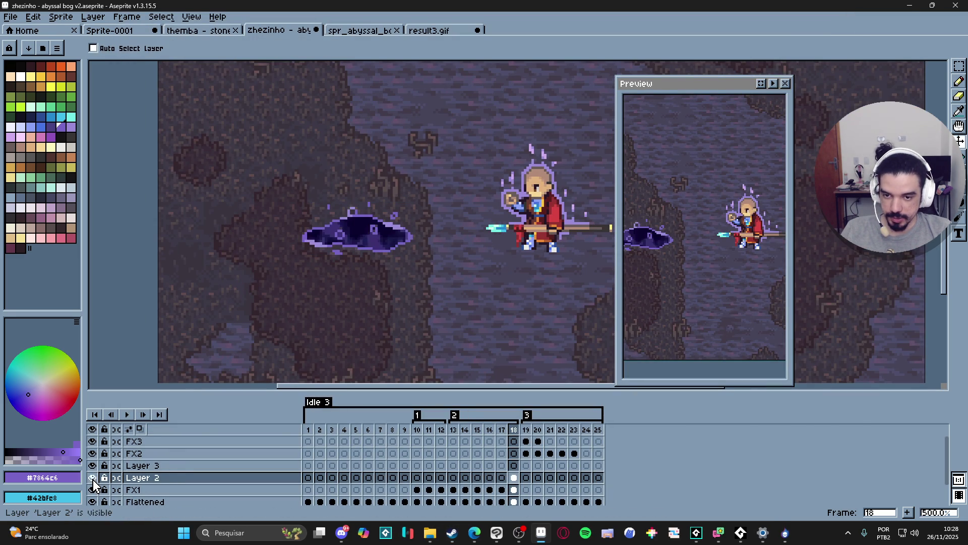
scroll(380, 231, up, 2)
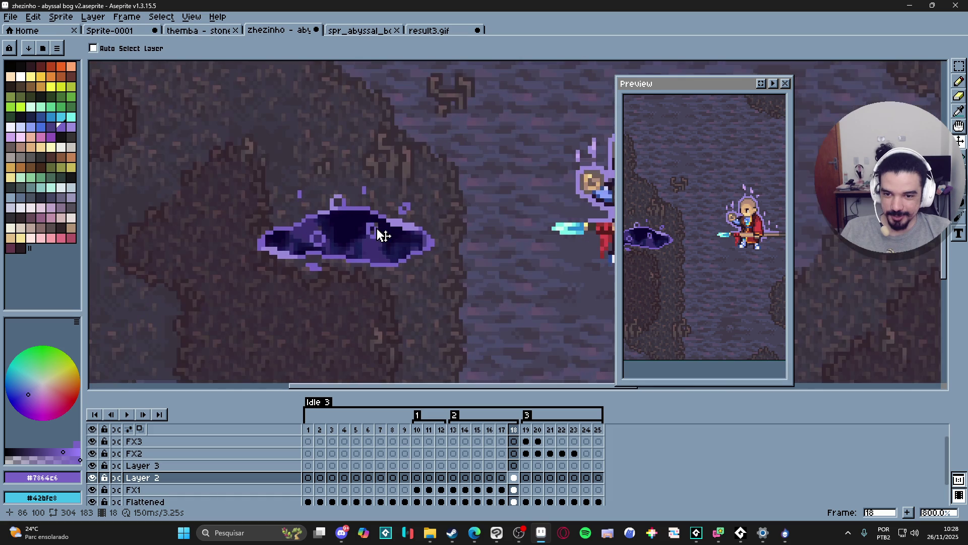
scroll(375, 232, down, 1)
scroll(381, 234, up, 3)
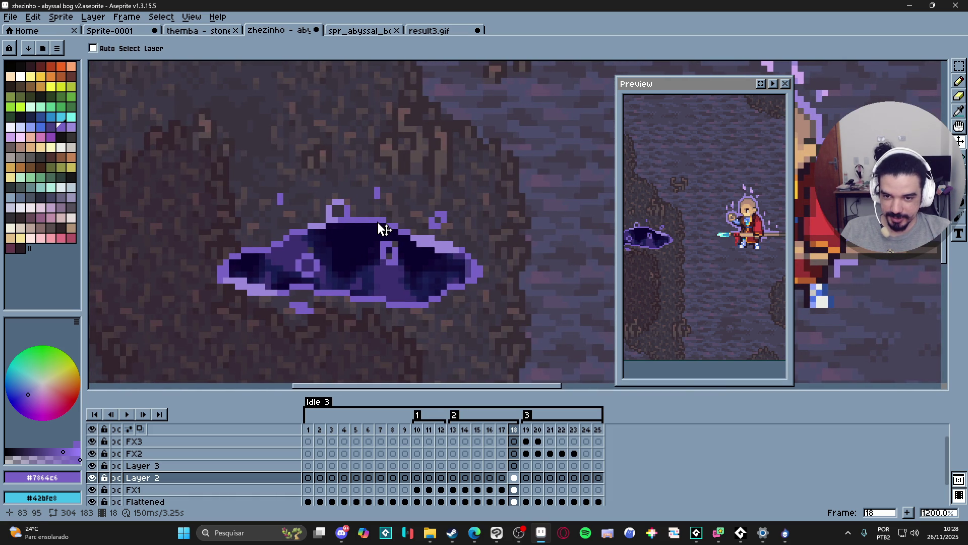
scroll(380, 229, down, 3)
- Copy the marquee-selected bog puddle and paste it into a new 59x31 sprite
key(m)
drag(277, 187, 459, 285)
key(ctrl+c)
click(10, 17)
click(22, 28)
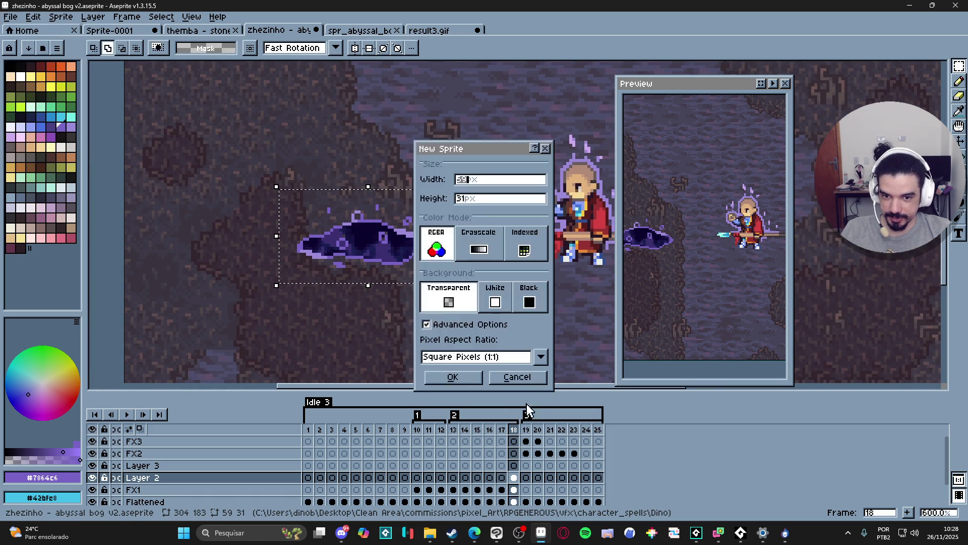
click(453, 377)
key(ctrl+v)
- Undo the last eraser edit in the abyssal bog v2 document, then switch to SpriteMancer
click(431, 31)
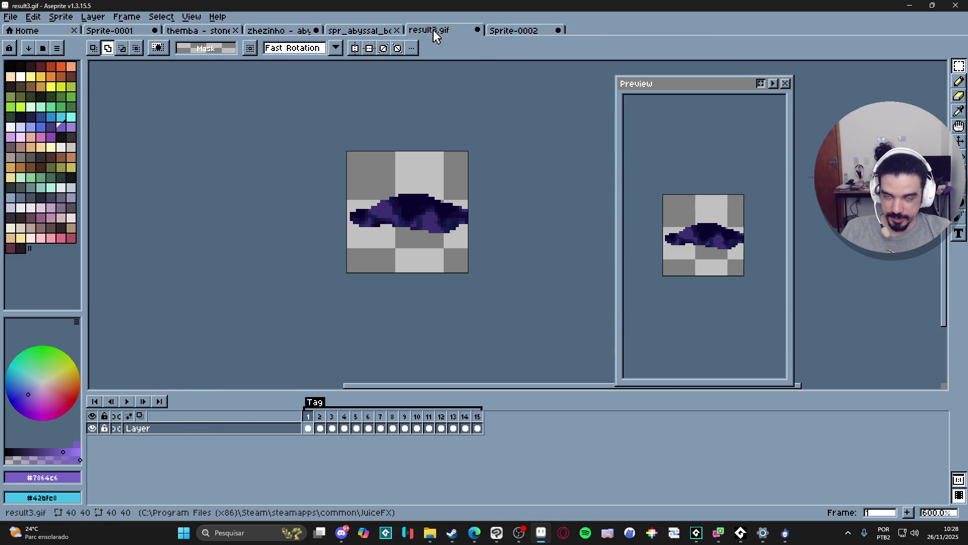
click(378, 31)
click(277, 31)
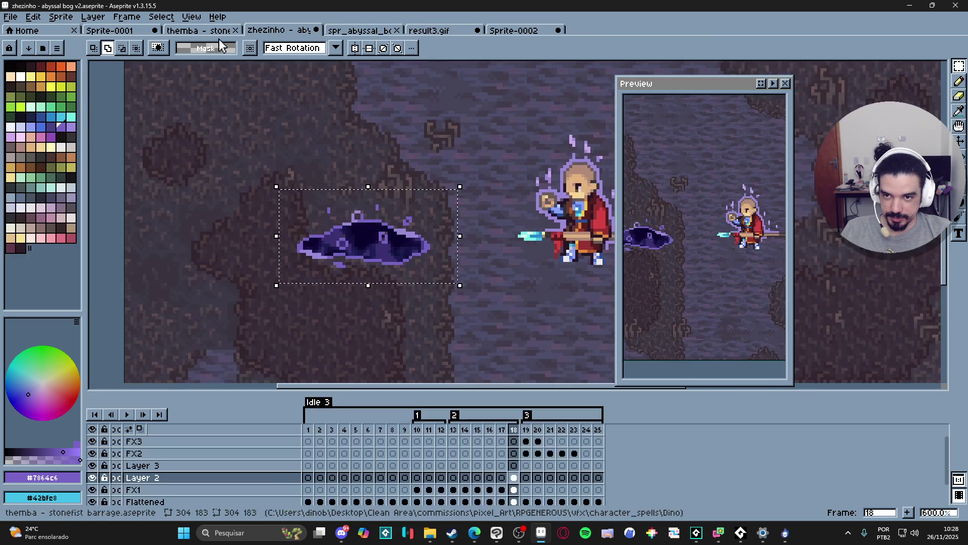
key(ctrl+z)
key(ctrl+z)
key(ctrl+z)
key(ctrl+z)
key(ctrl+z)
key(ctrl+z)
key(ctrl+z)
key(ctrl+z)
key(ctrl+z)
key(ctrl+z)
key(ctrl+z)
key(ctrl+z)
key(ctrl+z)
key(ctrl+z)
key(ctrl+z)
key(ctrl+z)
key(ctrl+z)
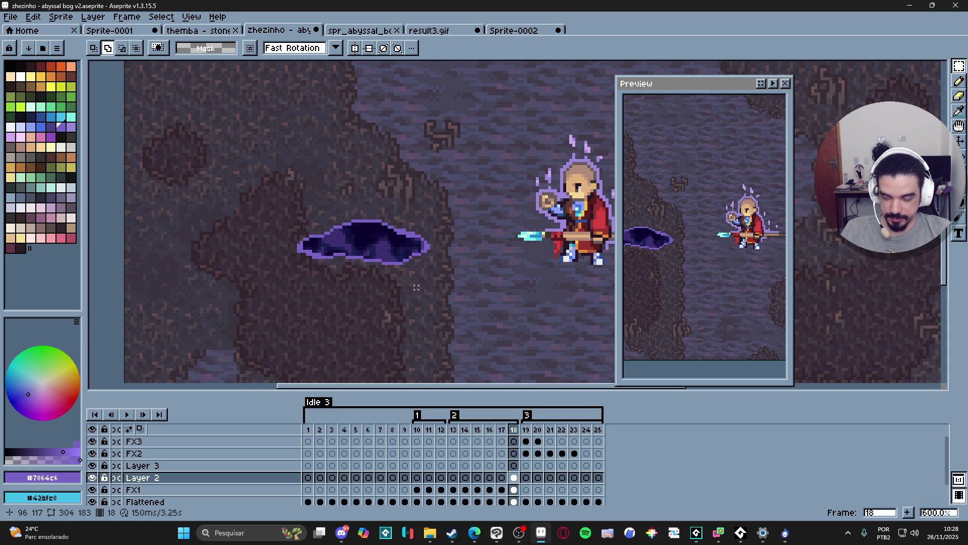
scroll(424, 281, down, 1)
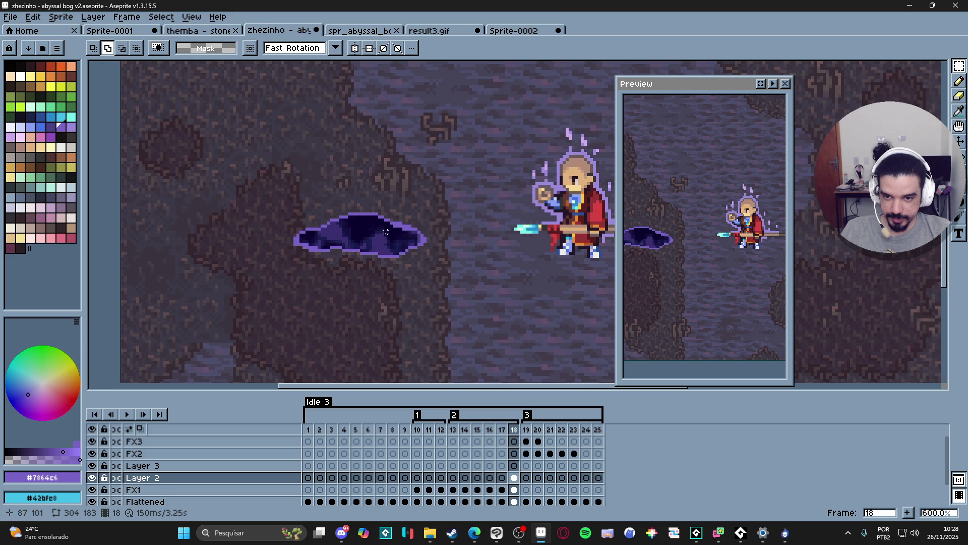
key(alt+Tab)
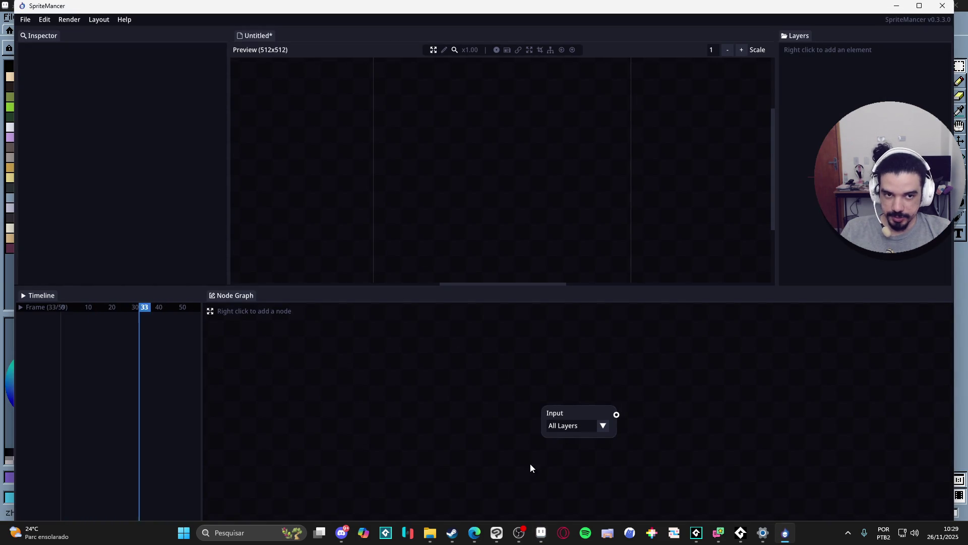
- Drag spr_abyssal_bog_pond into the Preview and nudge it slightly up and right
mouse_move(430, 533)
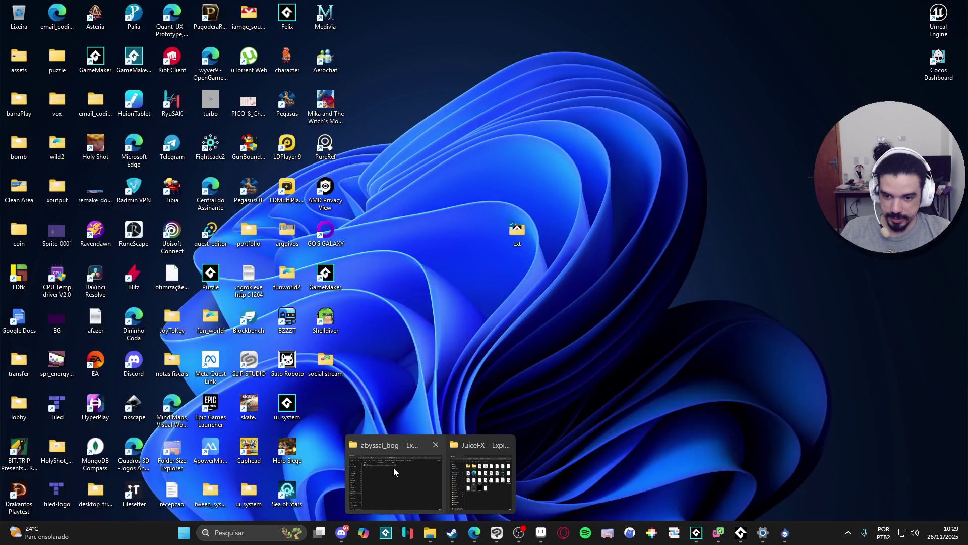
click(393, 468)
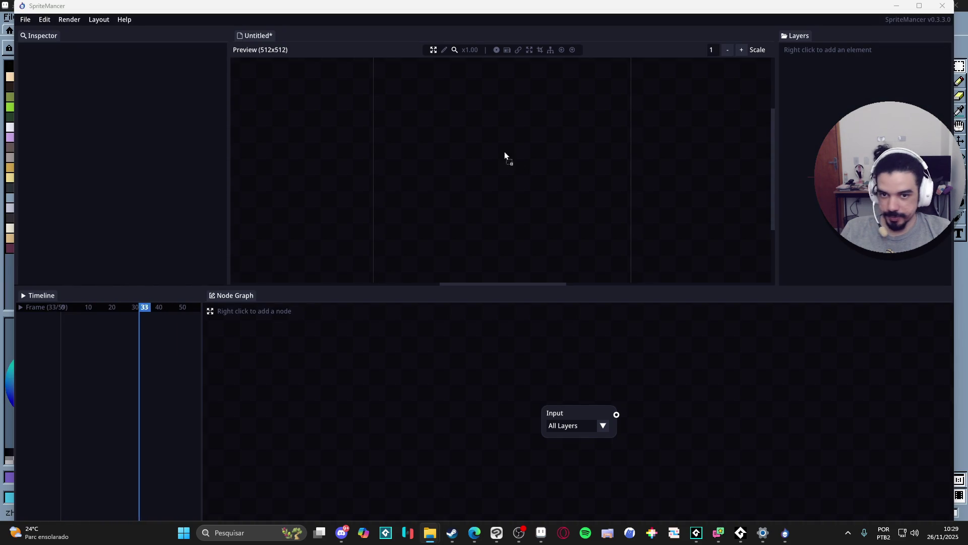
drag(516, 160, 514, 162)
scroll(493, 181, up, 10)
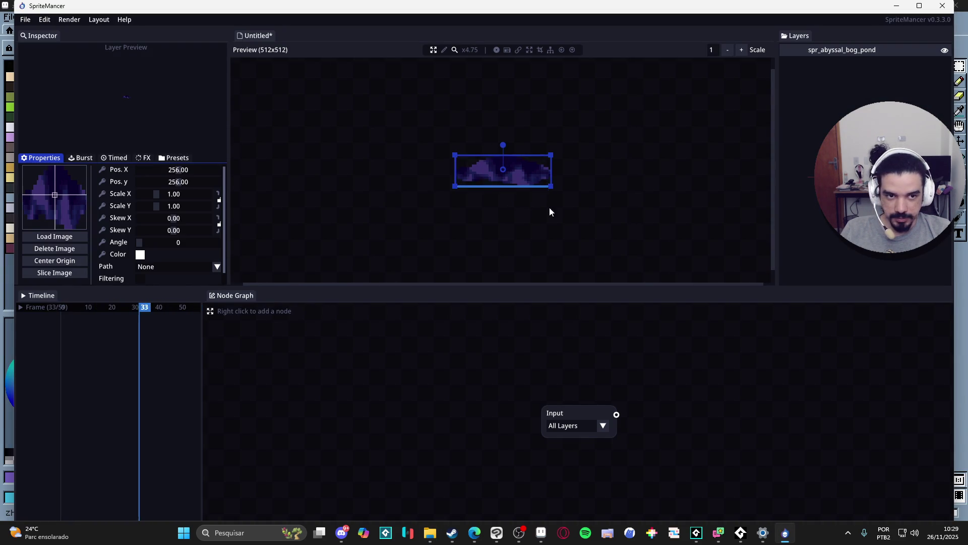
drag(538, 179, 543, 175)
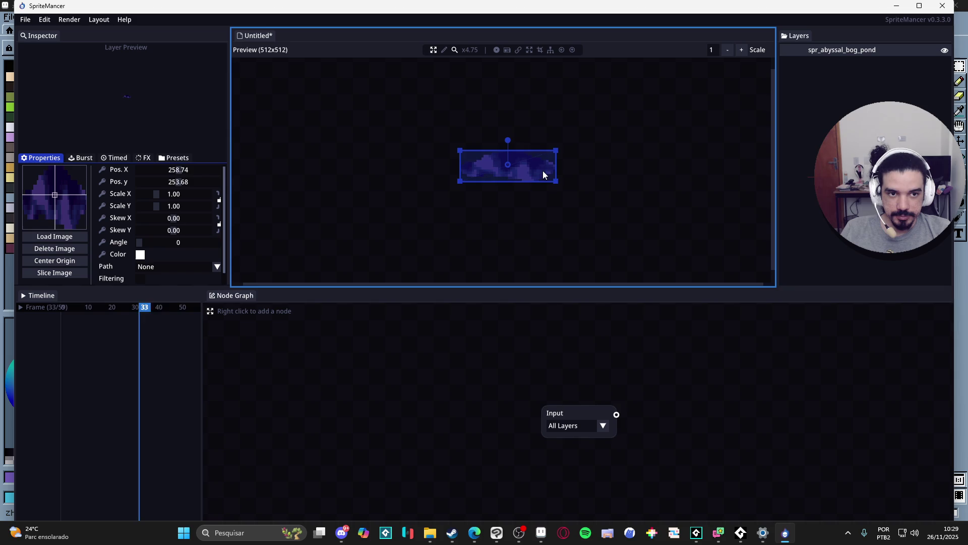
- Add a Noise node fed by Input, raise its Scale to 2, then delete it
right_click(676, 379)
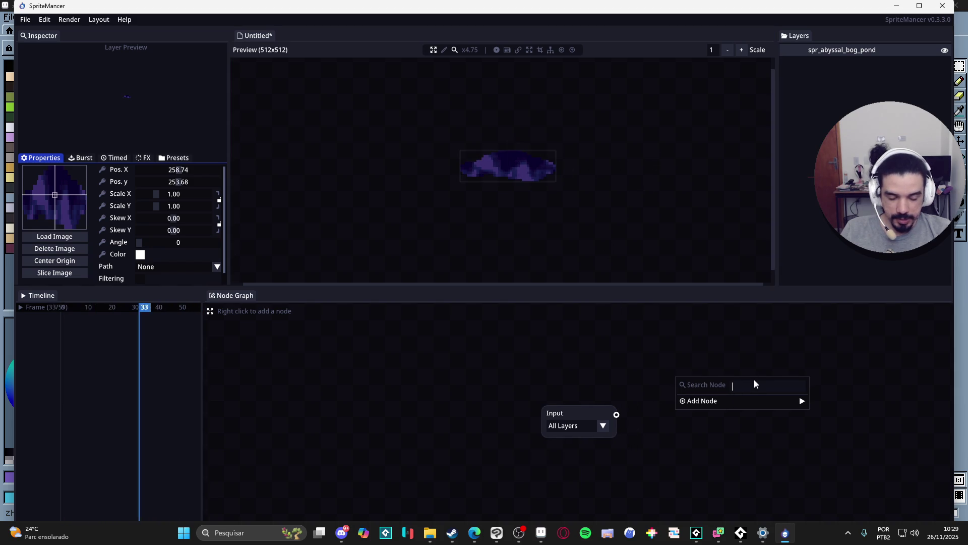
text(noi)
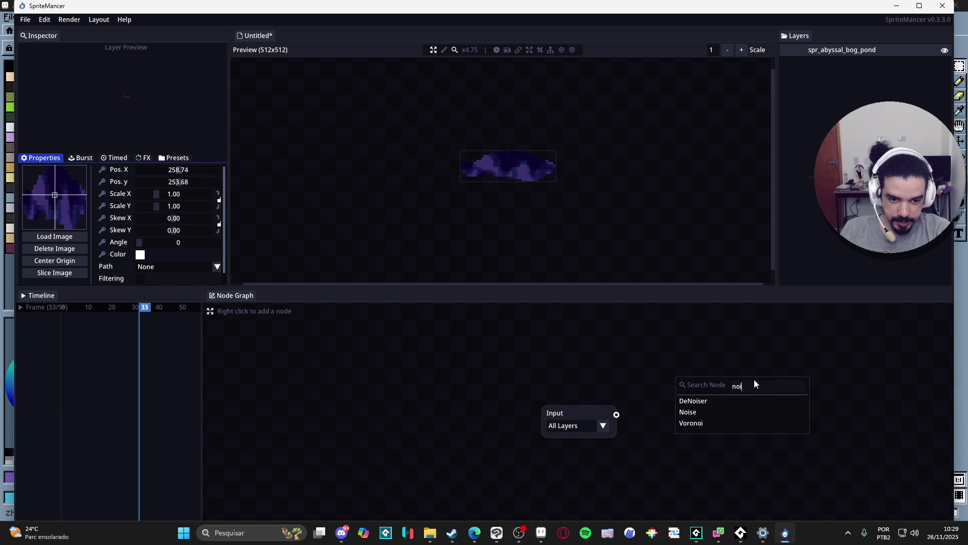
click(694, 412)
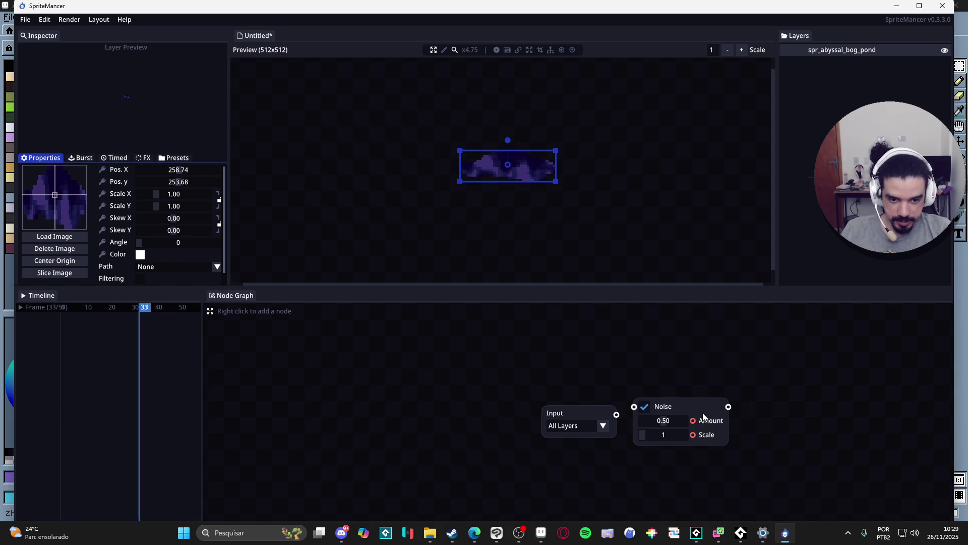
drag(616, 415, 634, 407)
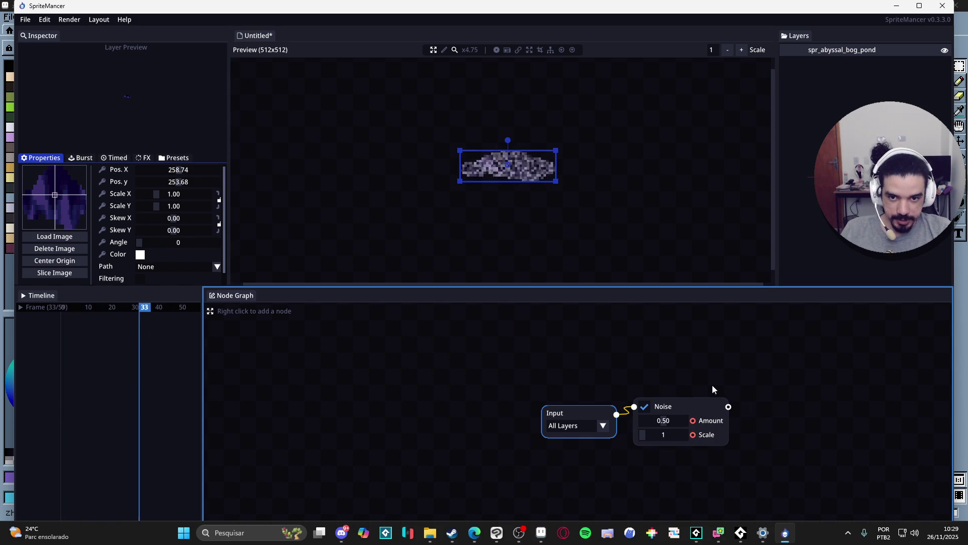
click(648, 436)
mouse_move(648, 438)
mouse_down()
mouse_move(652, 426)
mouse_move(664, 425)
mouse_up()
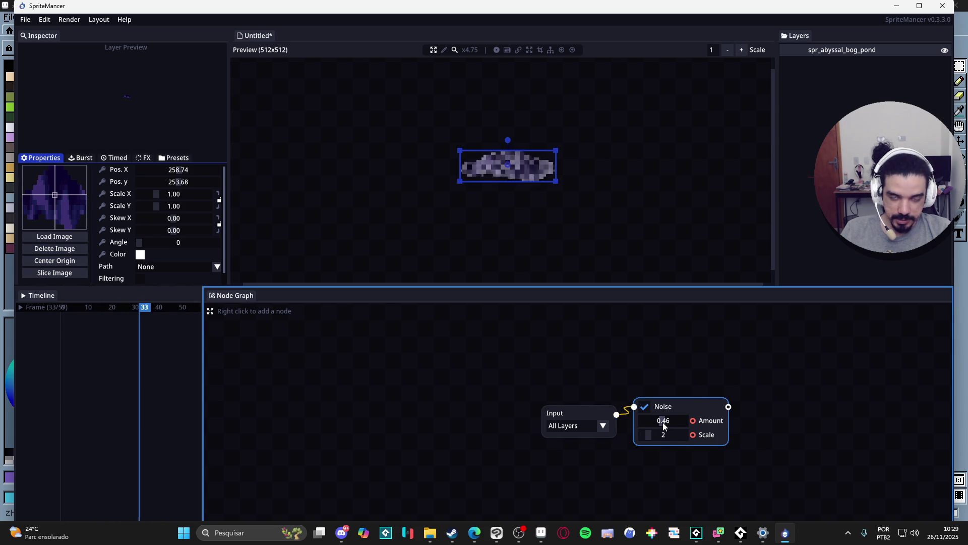
right_click(726, 404)
right_click(691, 403)
click(706, 426)
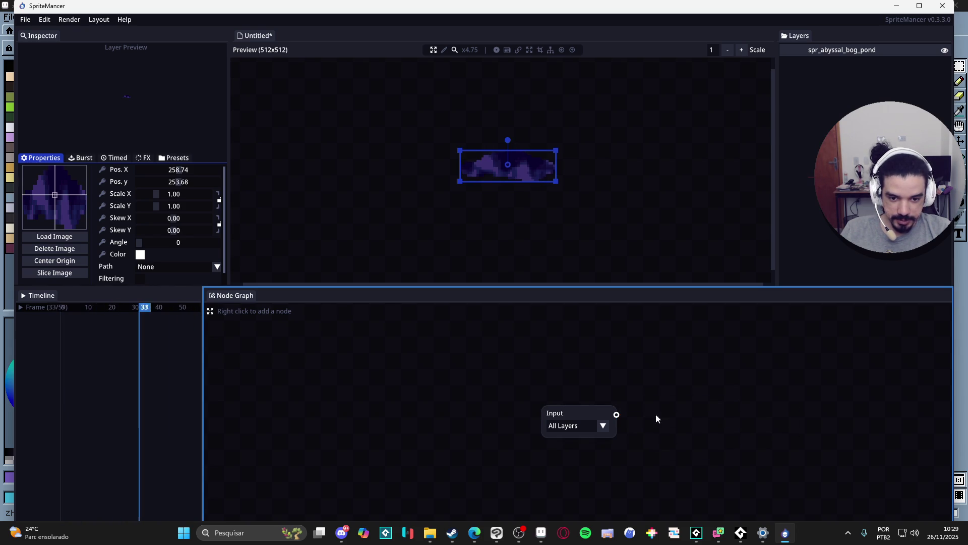
- Browse the Add Node submenus and drag the Preview/Node Graph divider up to enlarge the graph
right_click(660, 398)
mouse_move(731, 421)
mouse_move(837, 458)
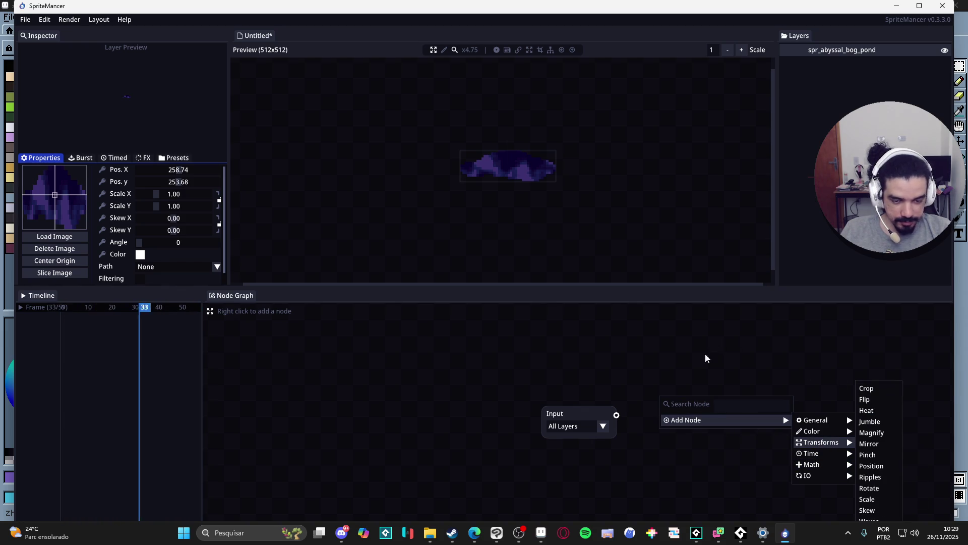
mouse_move(798, 405)
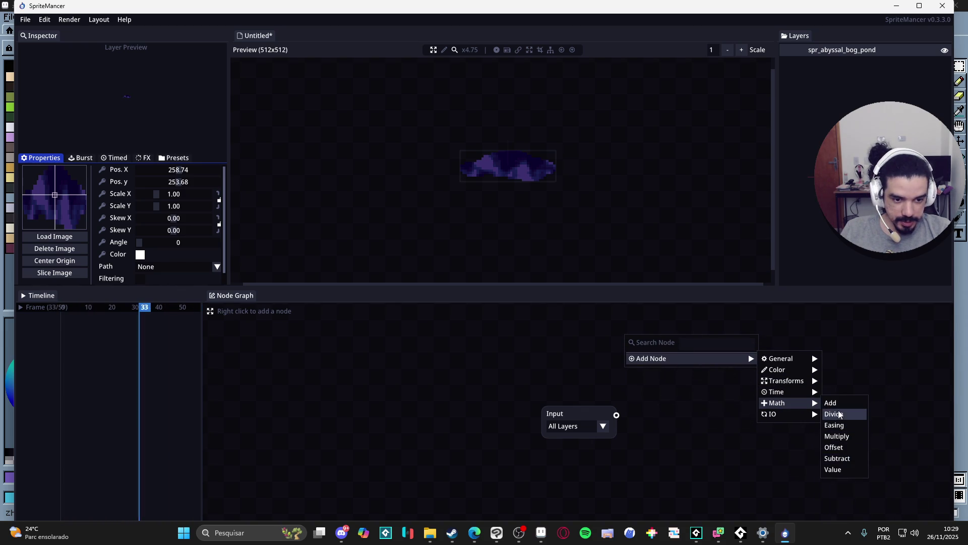
mouse_move(788, 387)
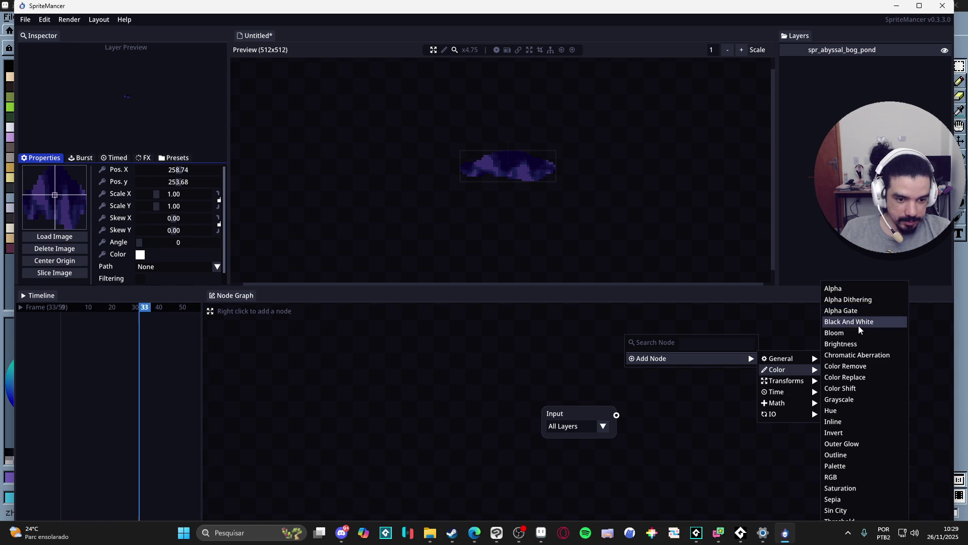
click(691, 298)
drag(691, 284, 683, 178)
- Look through the node types again, then set the Input node's layer to spr_abyssal_bog_pond
right_click(681, 263)
mouse_move(853, 301)
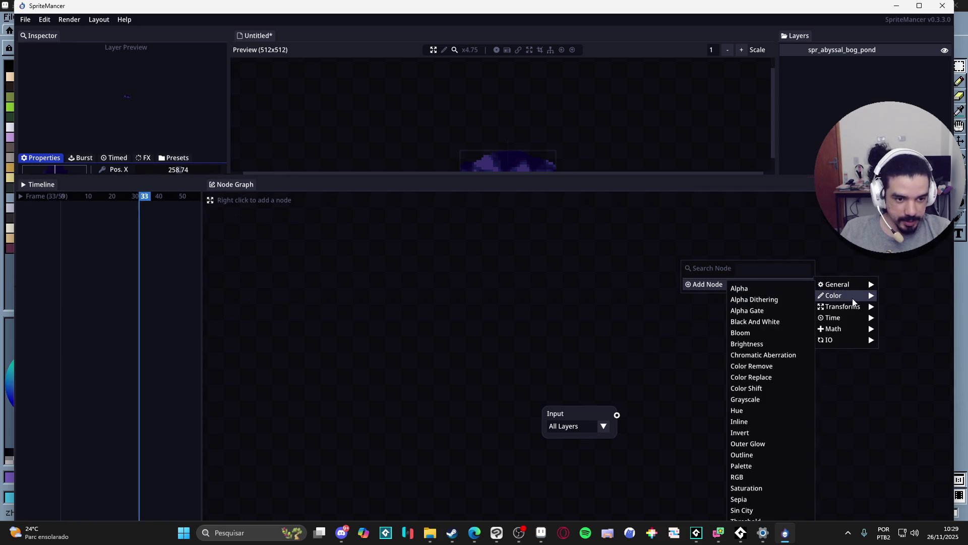
click(704, 267)
mouse_move(704, 267)
mouse_down()
mouse_move(538, 168)
mouse_move(381, 115)
mouse_move(343, 73)
mouse_up()
mouse_move(383, 90)
mouse_move(483, 95)
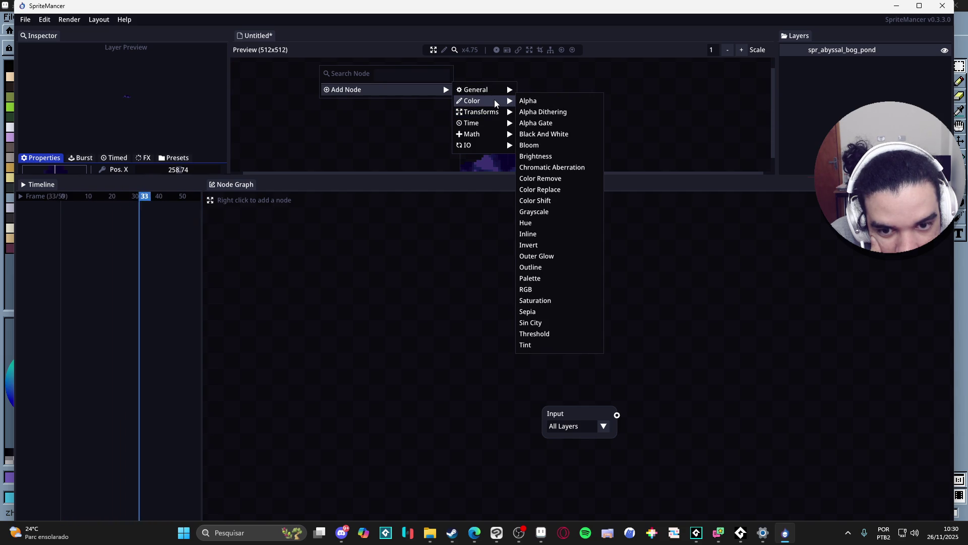
mouse_move(487, 135)
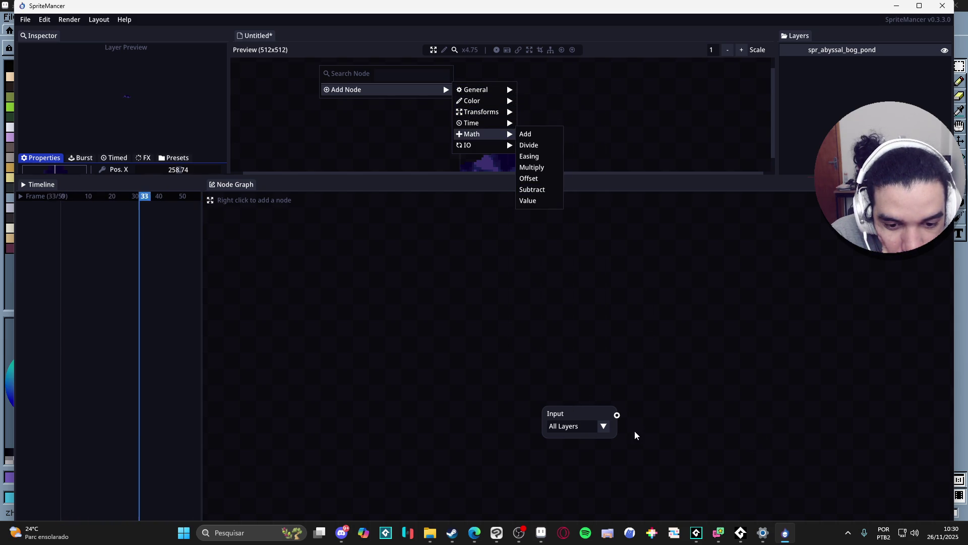
click(592, 430)
click(592, 427)
click(577, 453)
- Add a Multiply node via the 'mu' search, move it up beside Input, and return to Aseprite
right_click(650, 351)
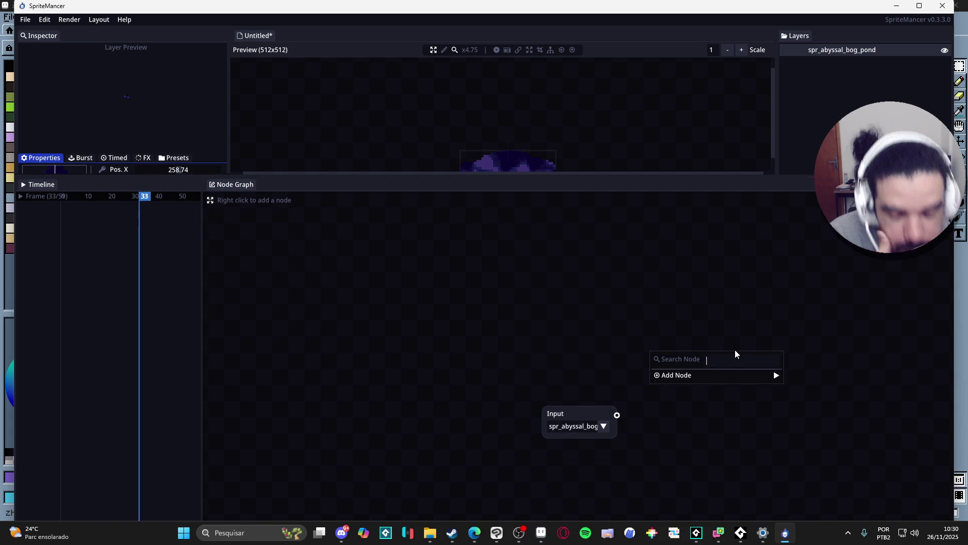
text(re)
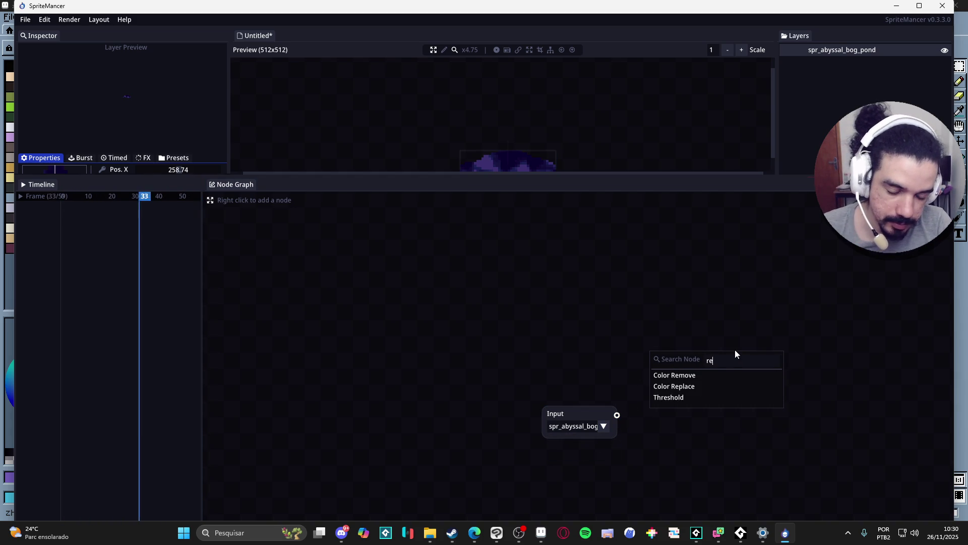
key(BackSpace)
key(BackSpace)
text(mu)
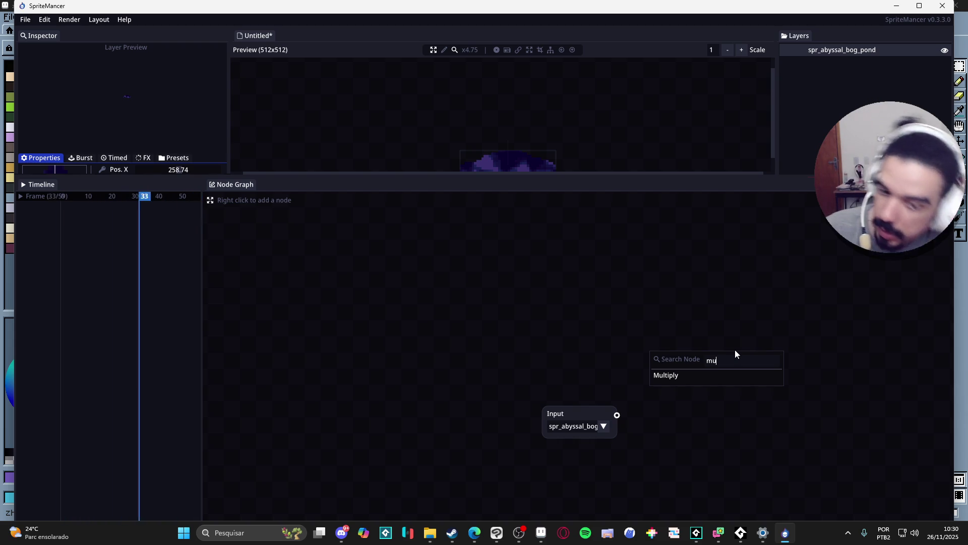
click(674, 377)
drag(665, 417, 671, 323)
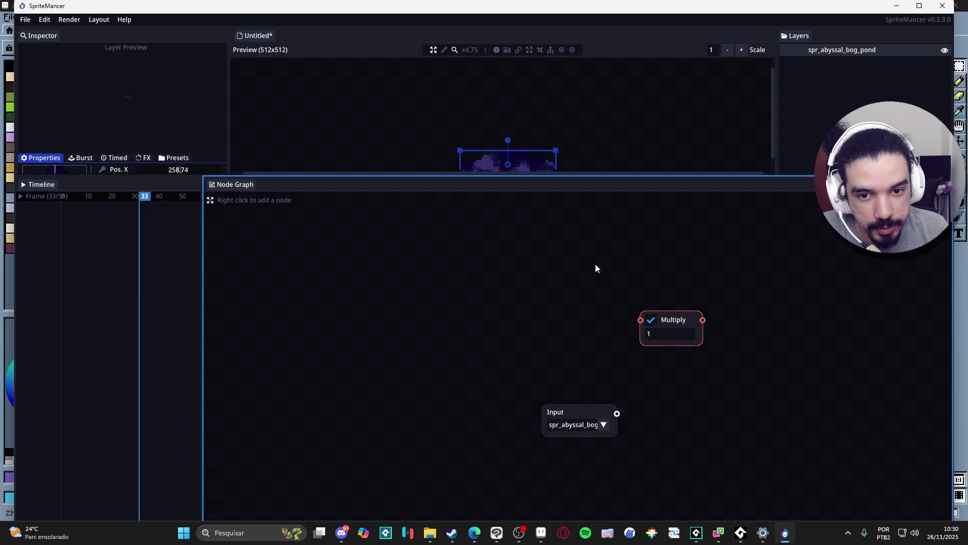
scroll(603, 101, down, 5)
scroll(501, 118, up, 4)
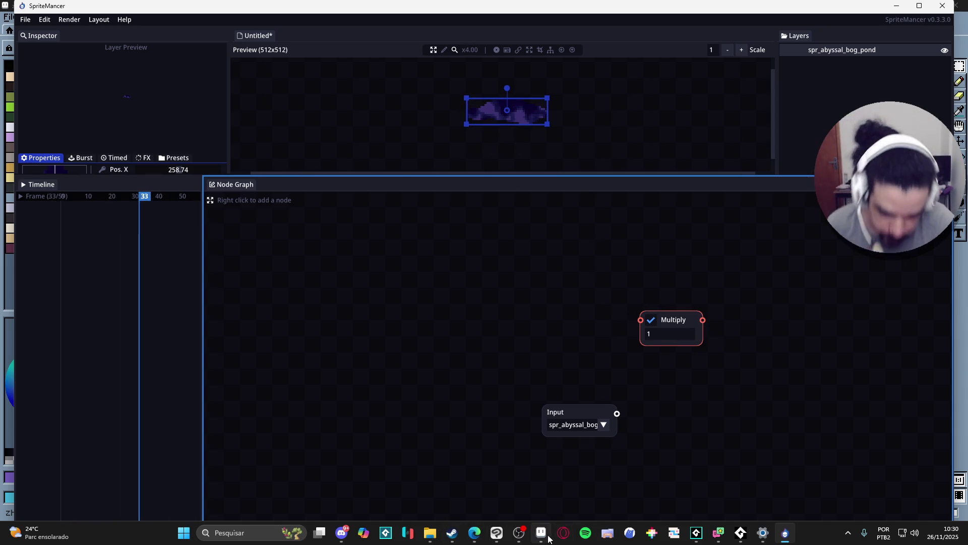
click(542, 532)
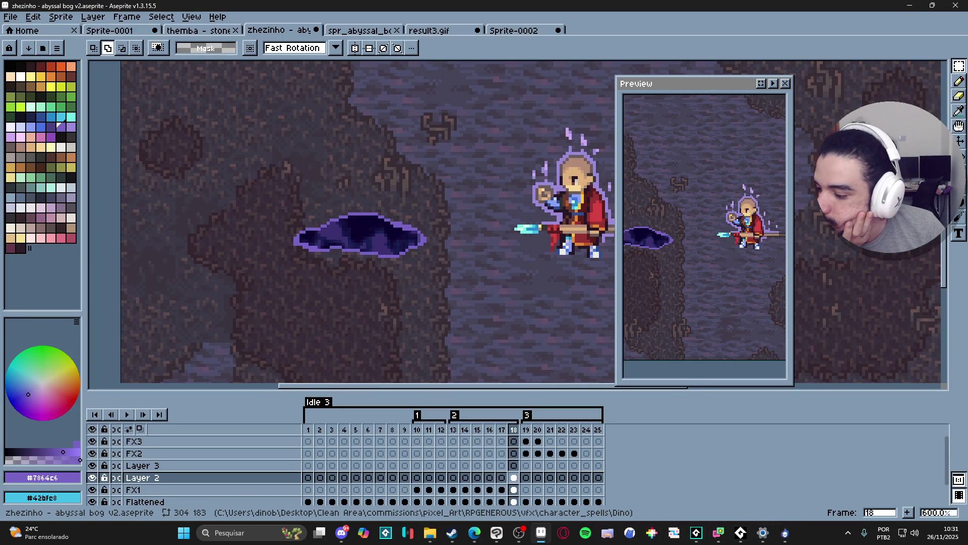
- Switch from Aseprite to the pond sprite open in Clip Studio Paint
click(343, 535)
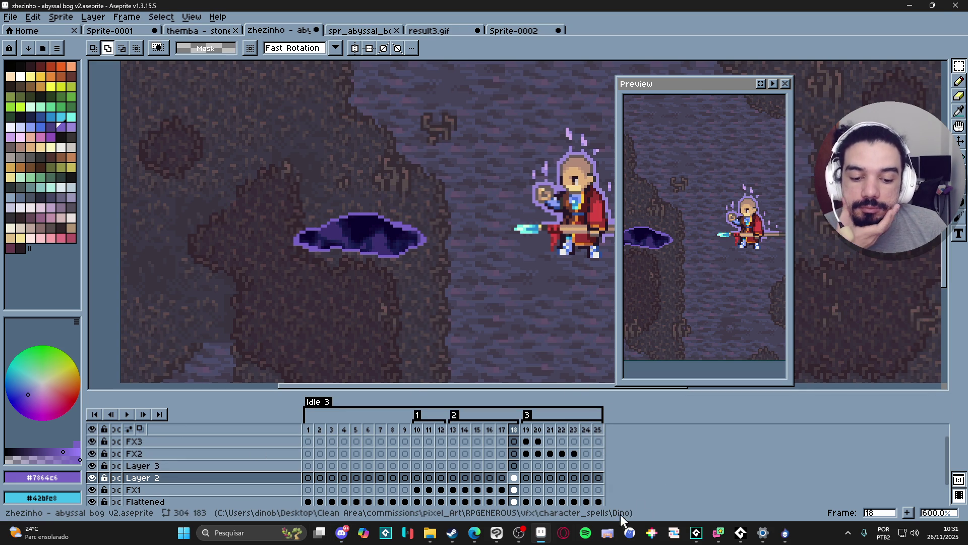
click(503, 539)
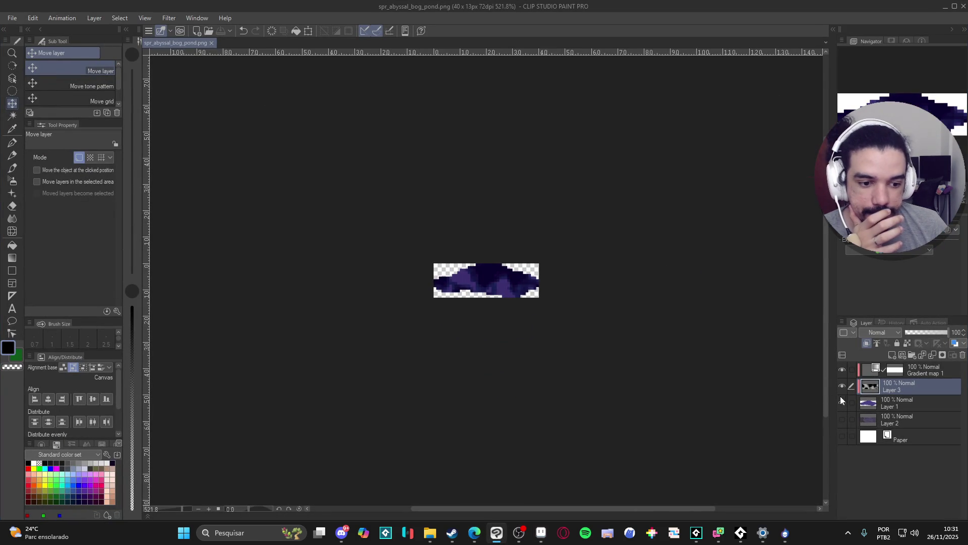
- Undo the crop to 176x115, show only grayscale noise Layer 3, and open File > Save as
click(866, 344)
click(867, 344)
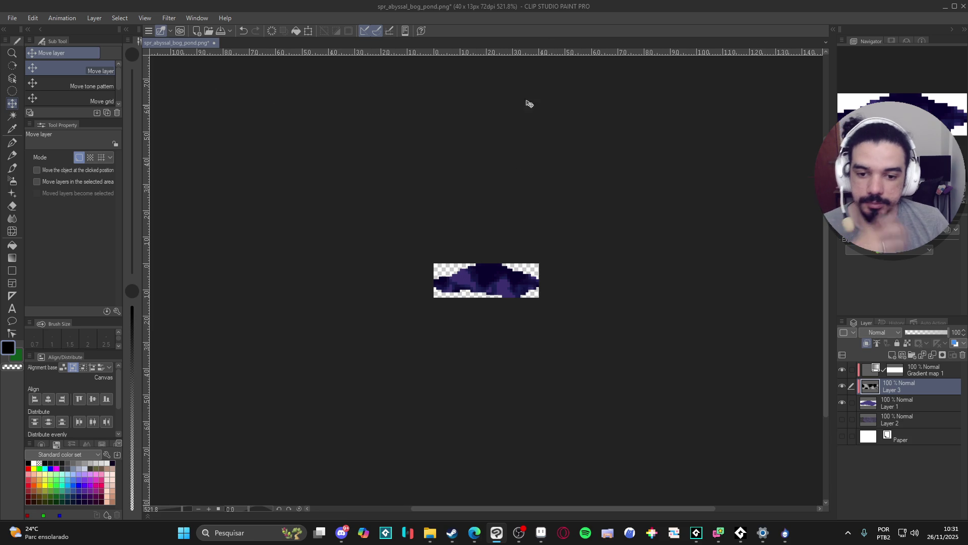
key(ctrl+z)
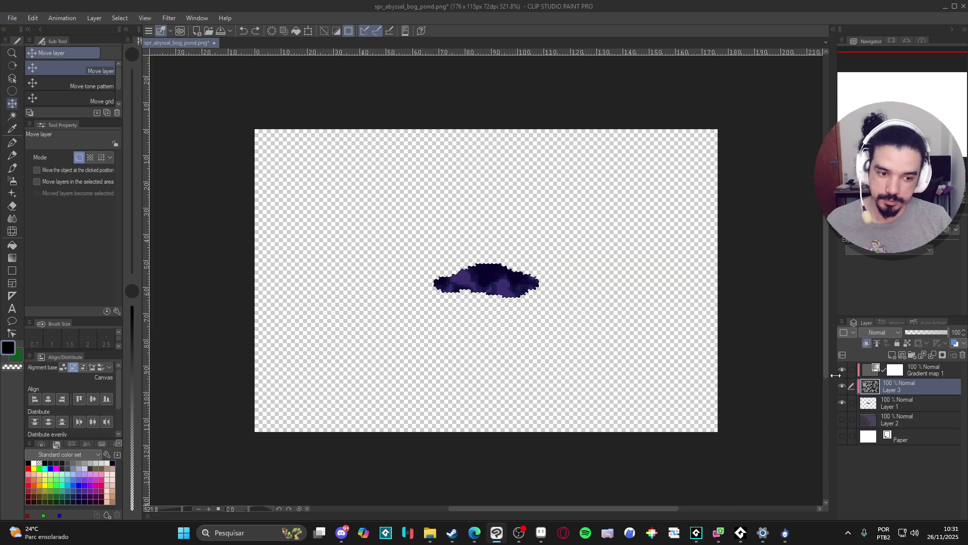
drag(840, 397, 839, 377)
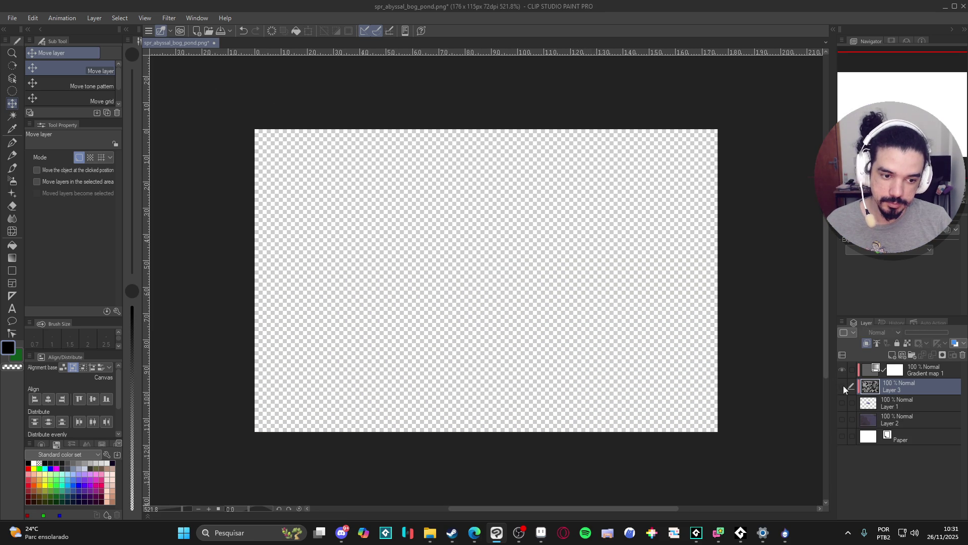
click(842, 386)
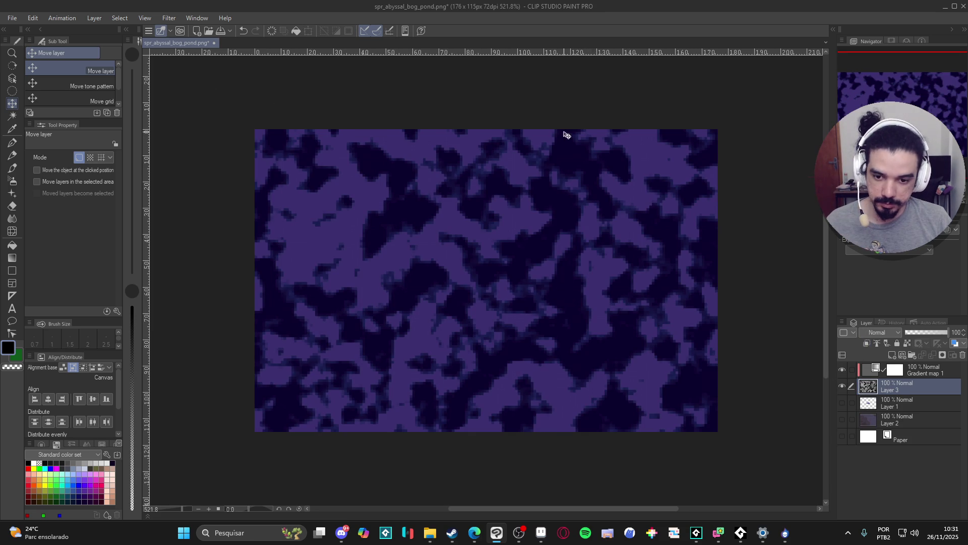
click(842, 371)
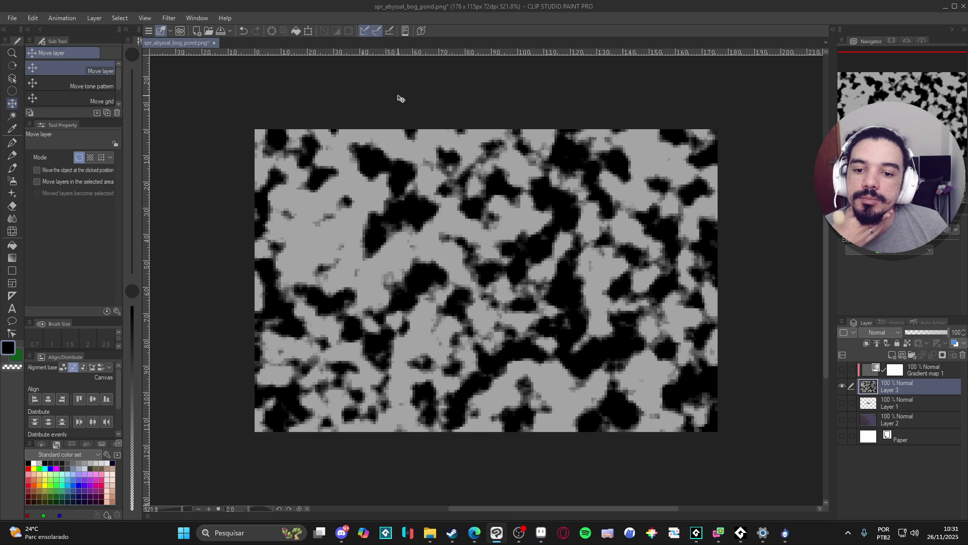
click(13, 21)
click(65, 122)
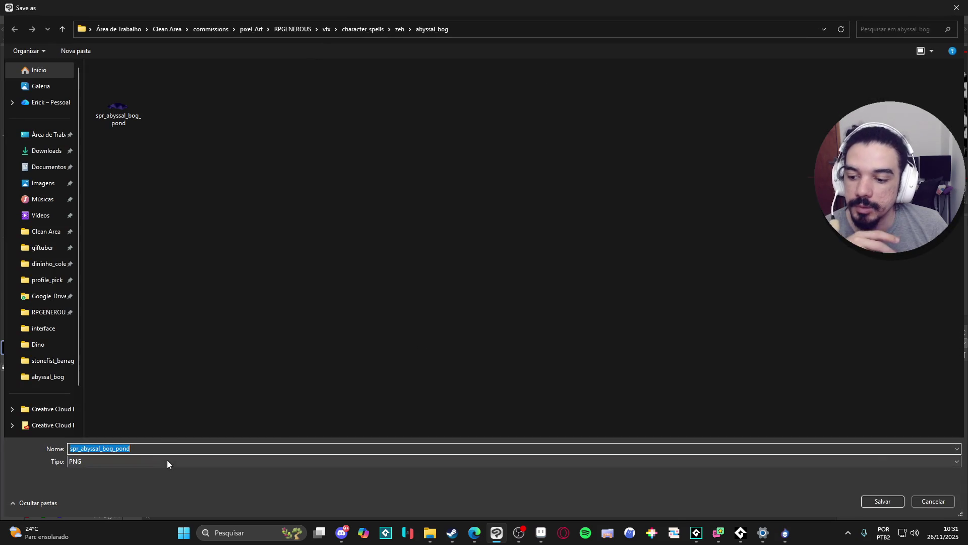
- Cancel the Save As dialog for spr_abyssal_bog_pond without saving
click(145, 445)
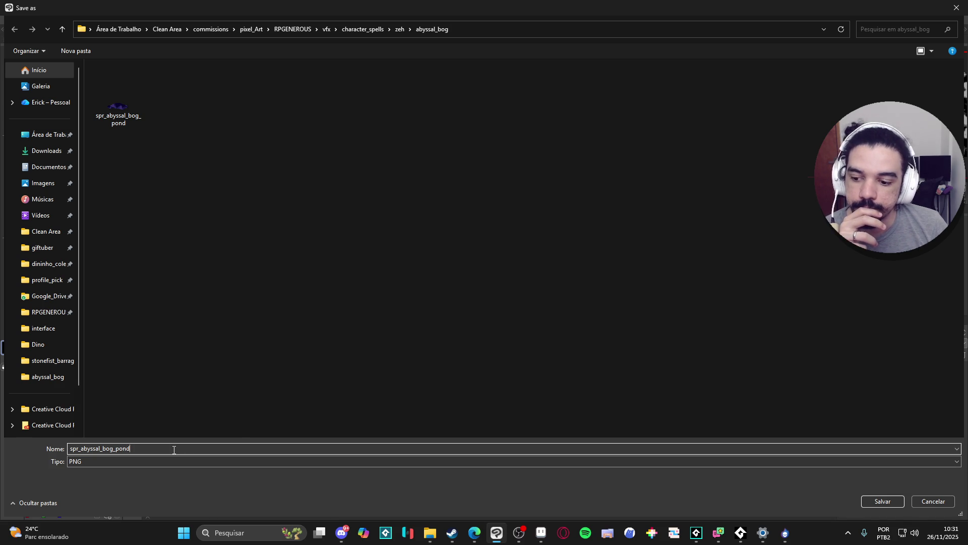
click(933, 502)
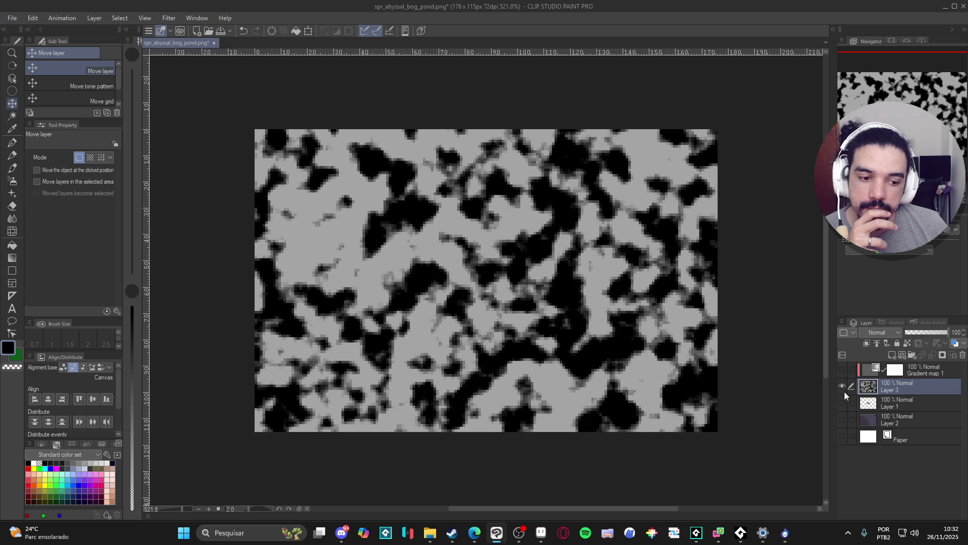
- Turn Gradient map 1 back on, clip Layer 3's noise to the blob below, and hide Layer 2
click(842, 418)
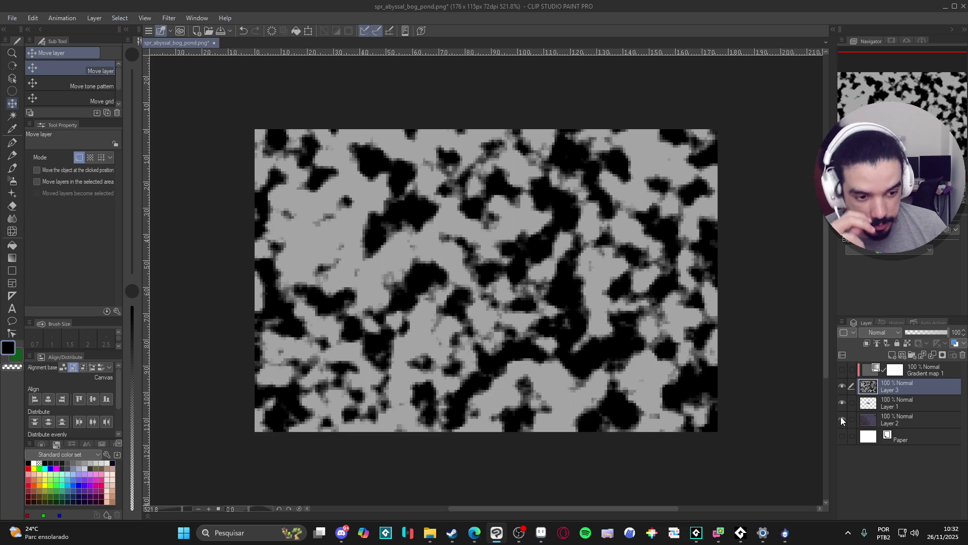
click(842, 370)
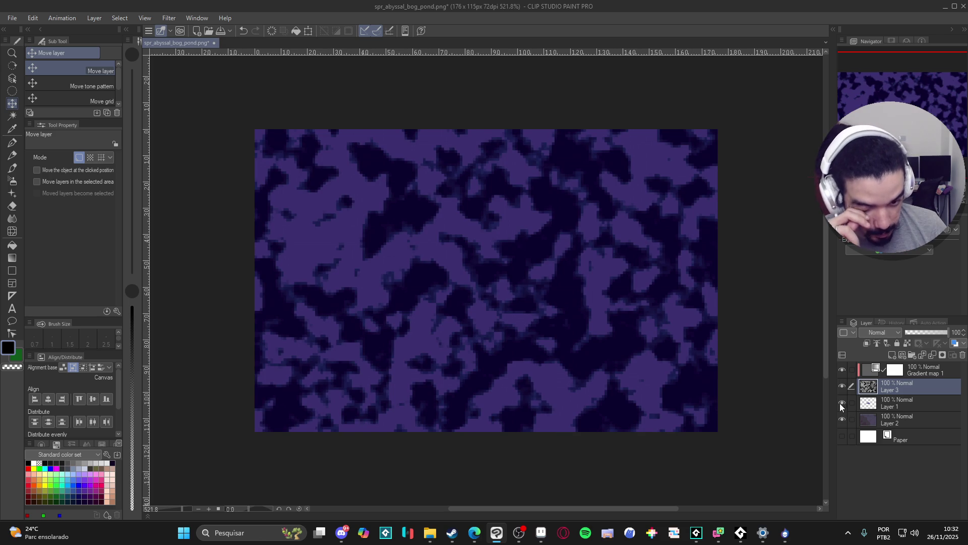
click(867, 344)
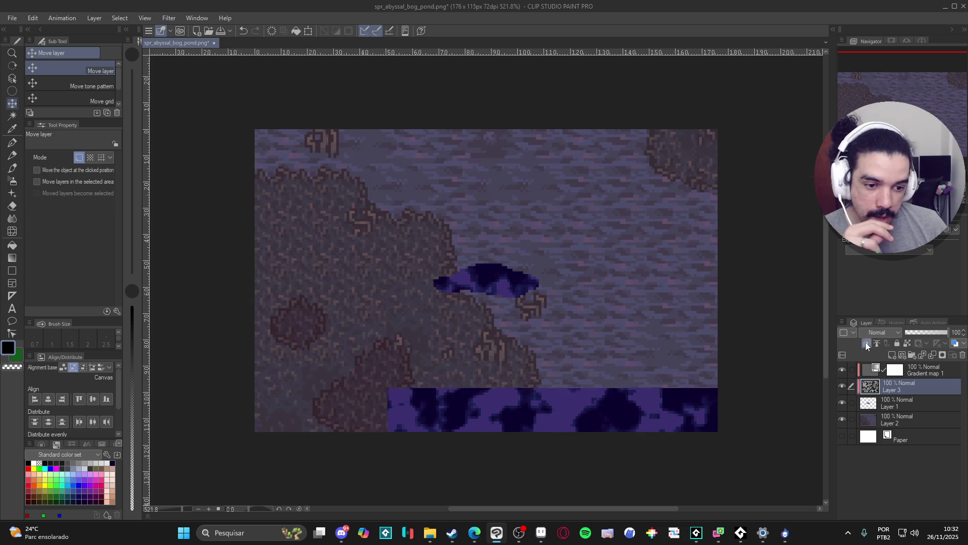
click(842, 386)
click(842, 386)
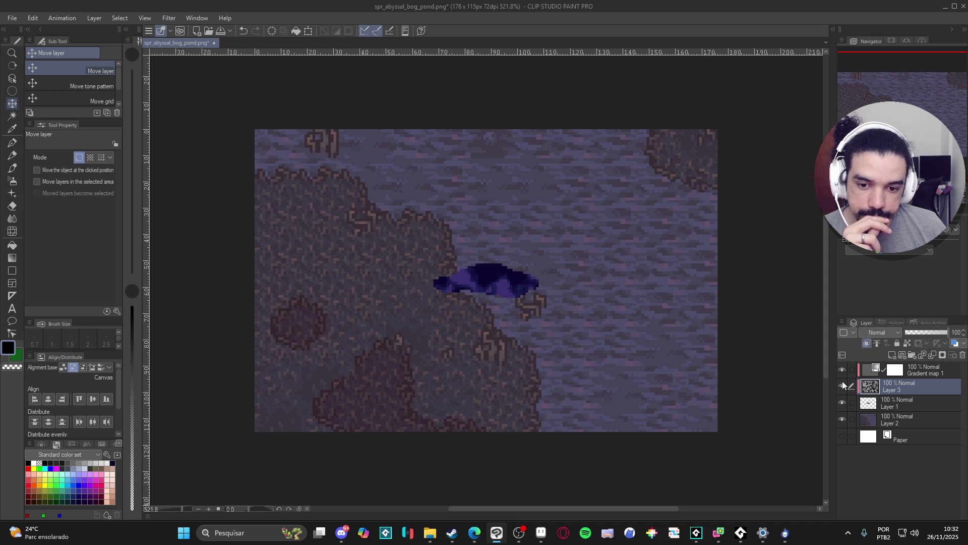
click(842, 385)
click(842, 385)
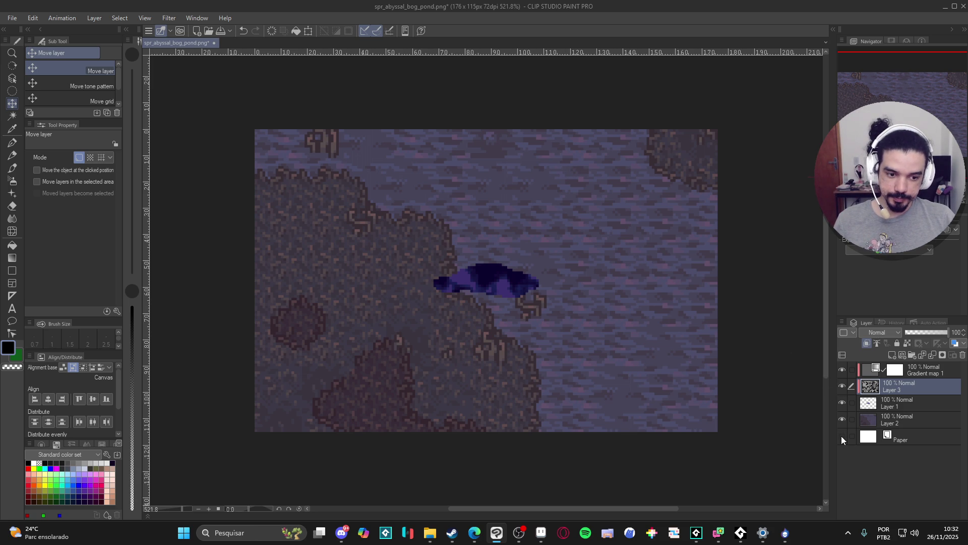
click(842, 418)
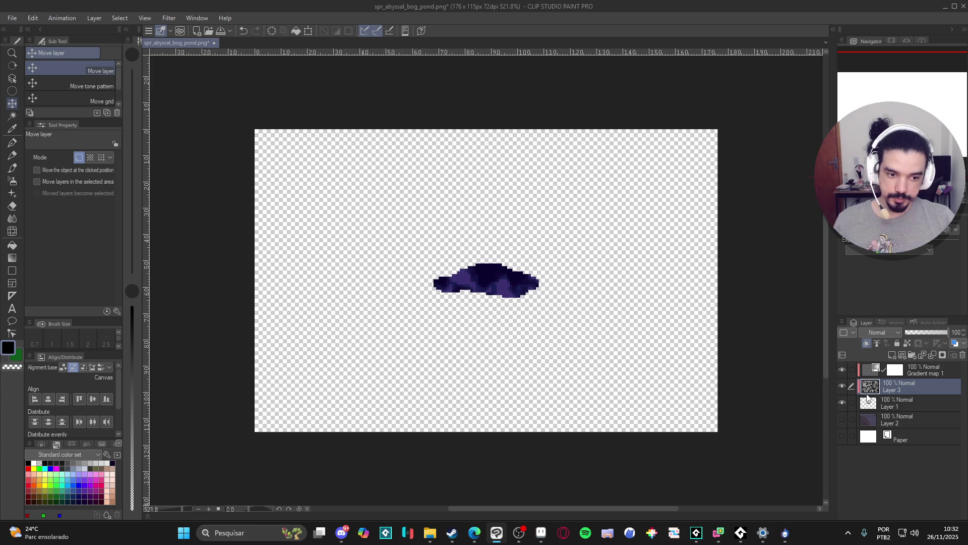
click(40, 17)
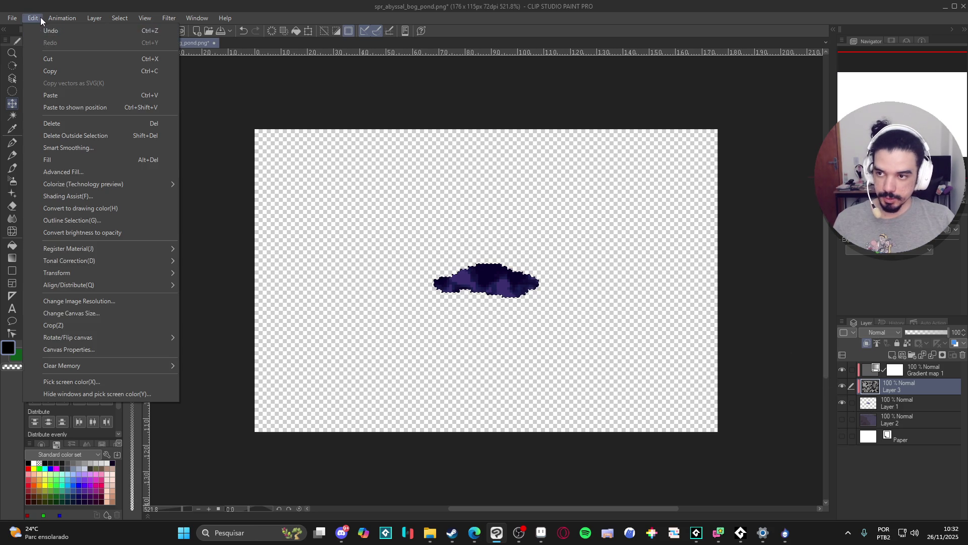
- Crop the canvas to the 40x13 blob and toggle Layer 1's visibility to check it
click(125, 329)
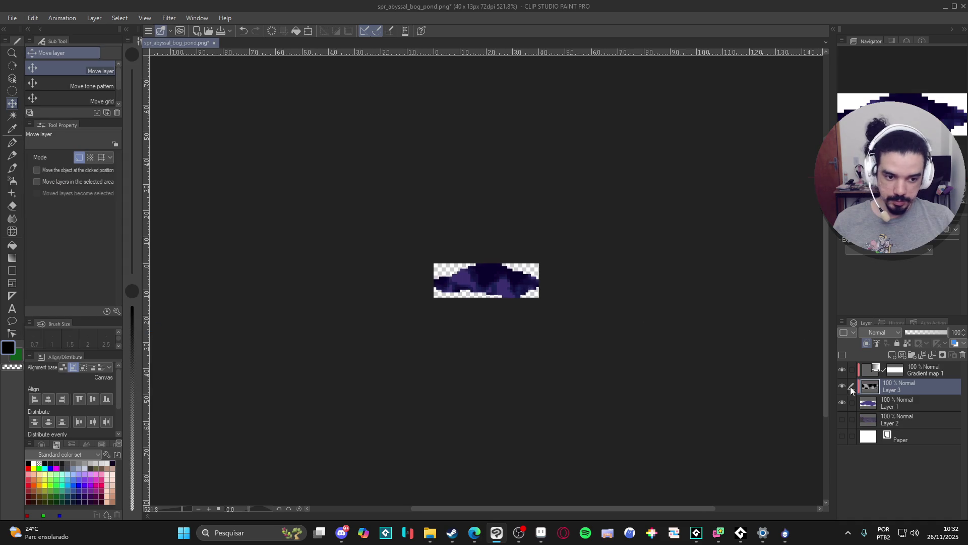
click(872, 409)
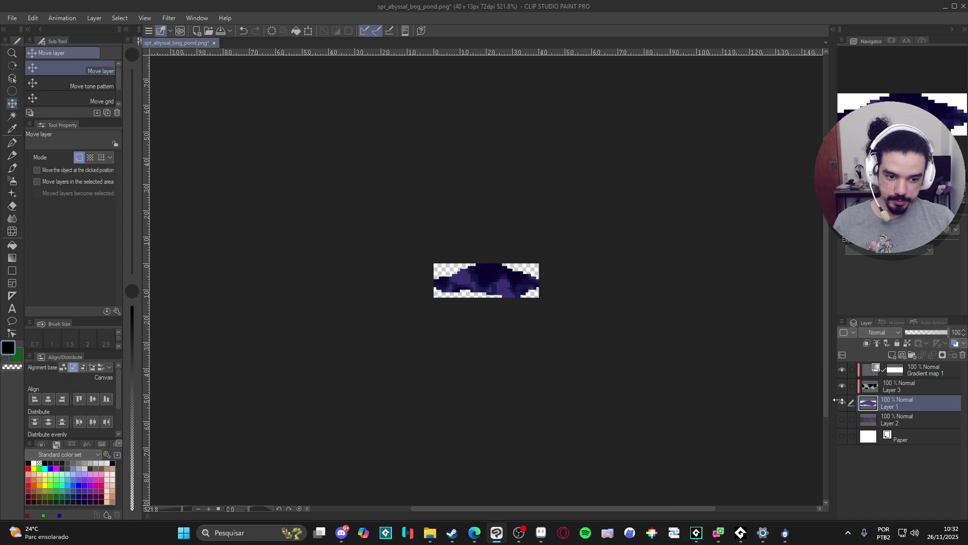
click(841, 402)
click(841, 398)
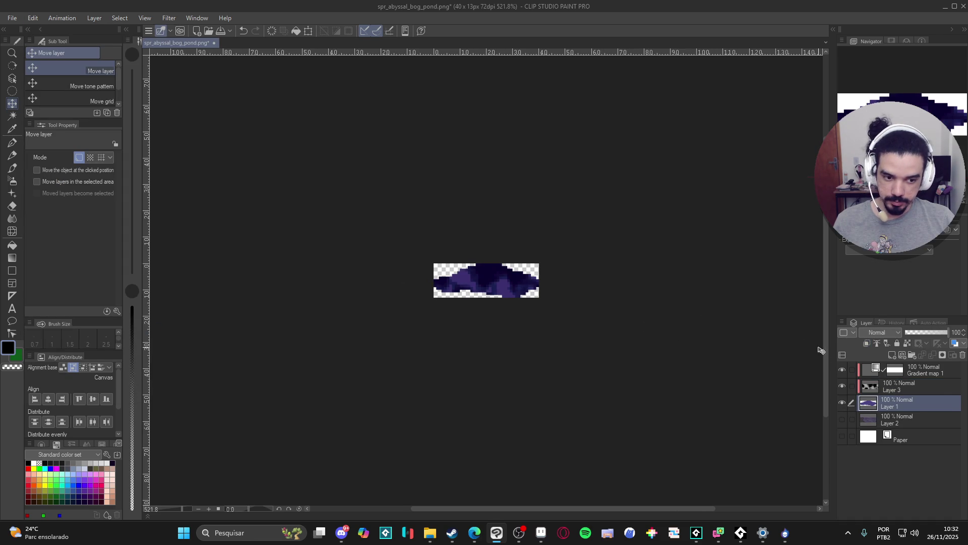
- Shift the Layer 3 noise texture left inside the blob, then return to SpriteMancer
click(888, 386)
drag(536, 284, 520, 284)
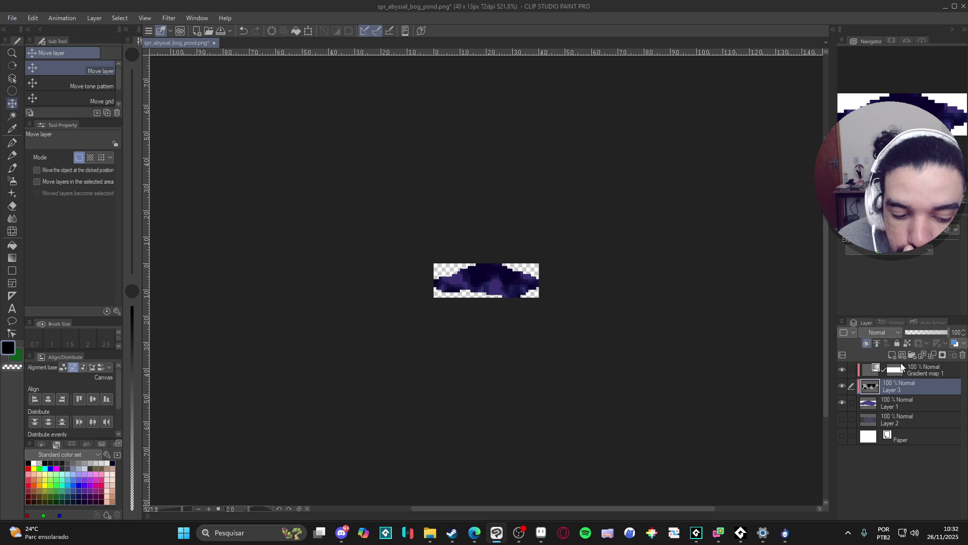
click(782, 540)
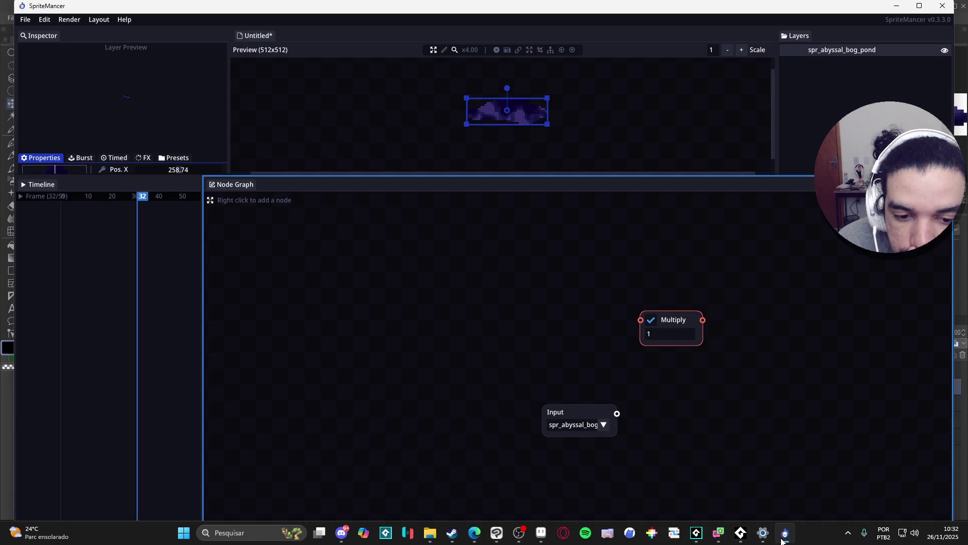
- Close the SpriteMancer window from its taskbar menu, then switch to Aseprite and the browser
right_click(783, 541)
click(783, 513)
right_click(785, 533)
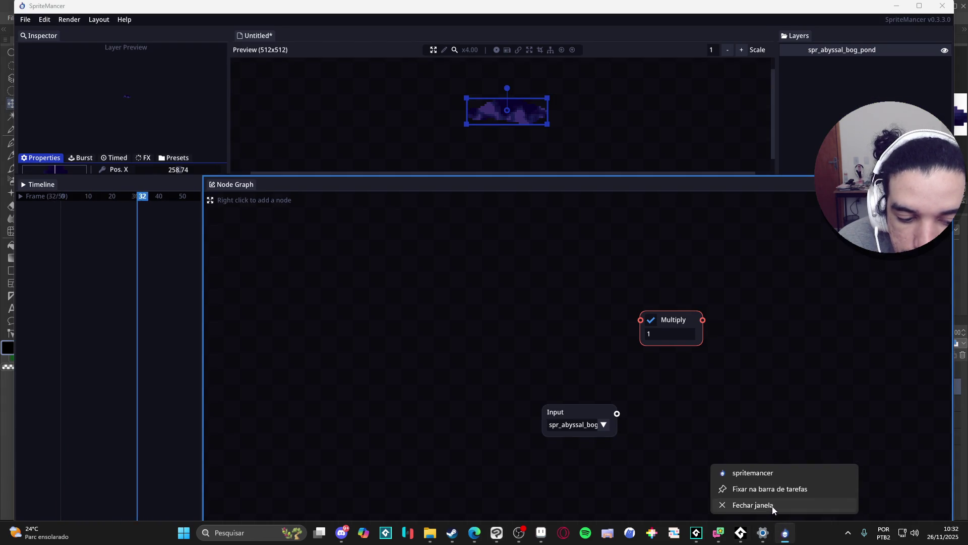
click(772, 506)
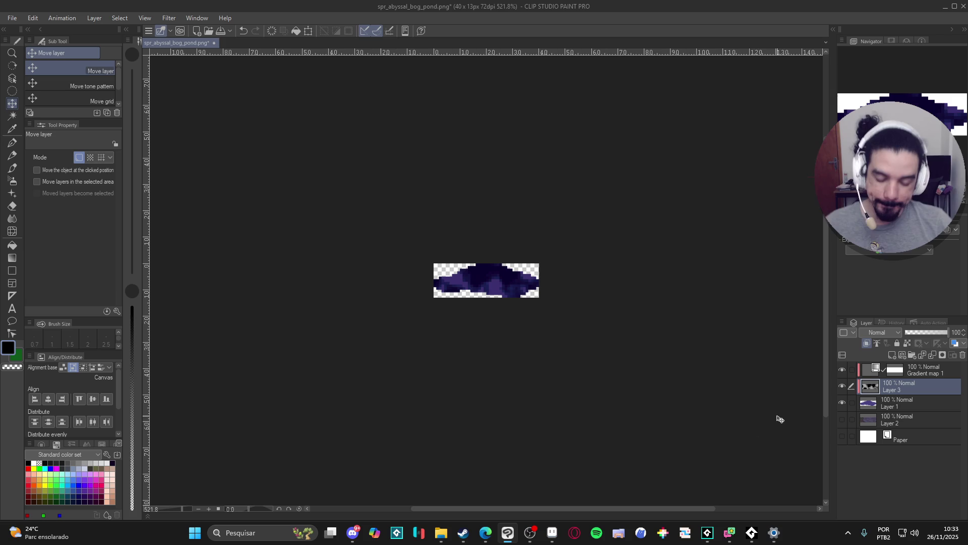
click(552, 533)
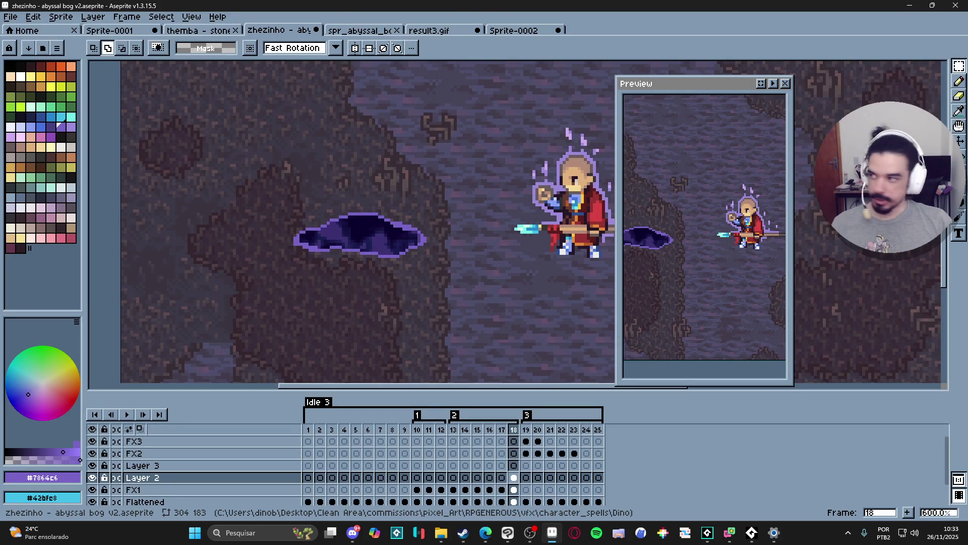
key(alt+Tab)
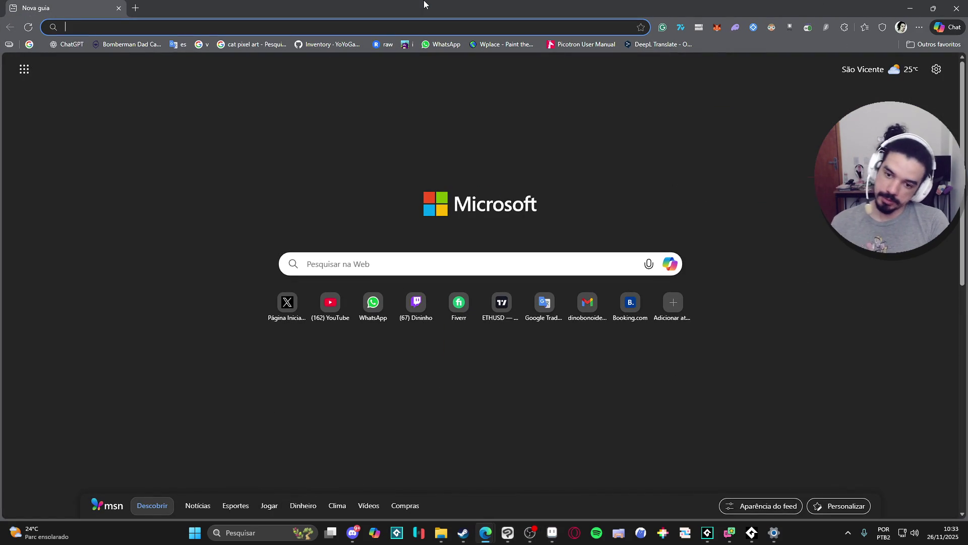
- Search Google Images for 'pattern perlin noise' in Edge, then switch back to Aseprite
text(pattern p)
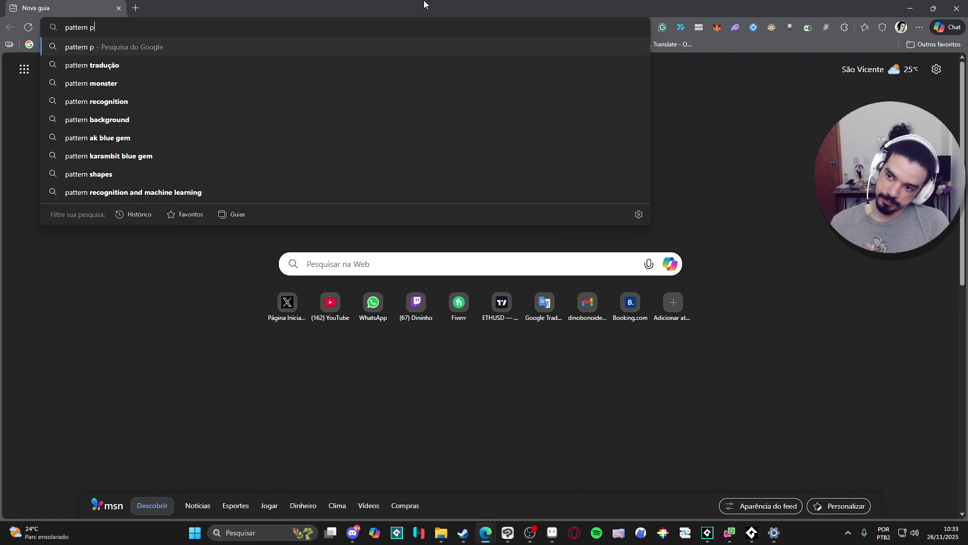
text(erlin noise)
key(Return)
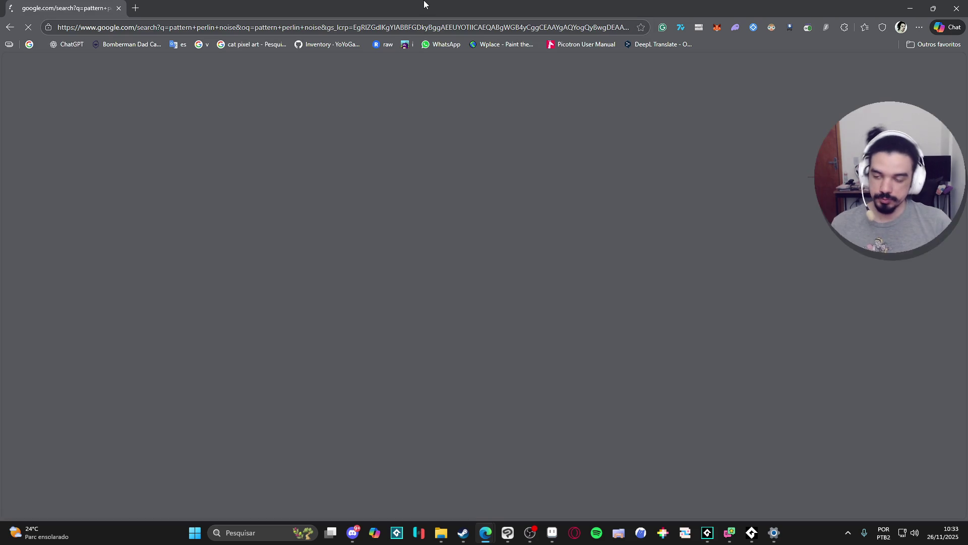
click(201, 112)
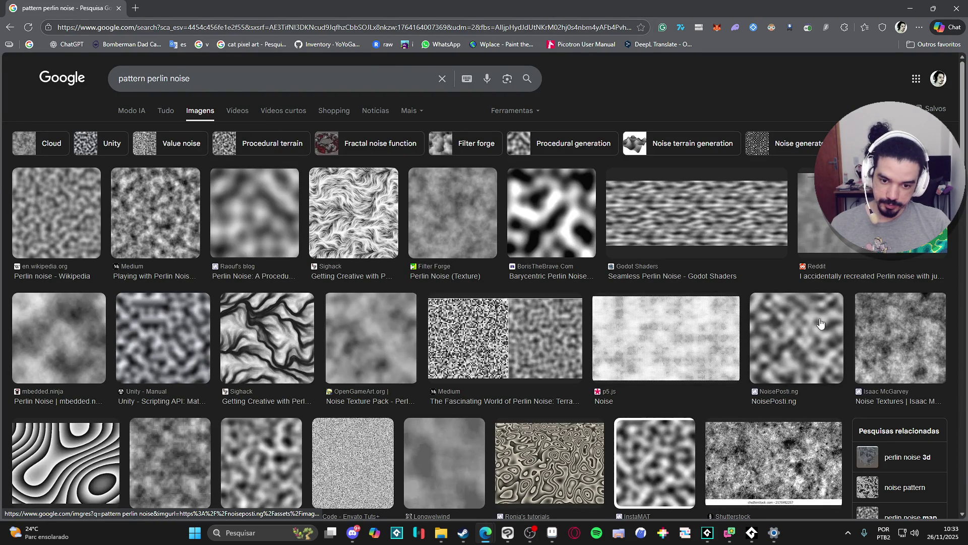
key(alt+Tab)
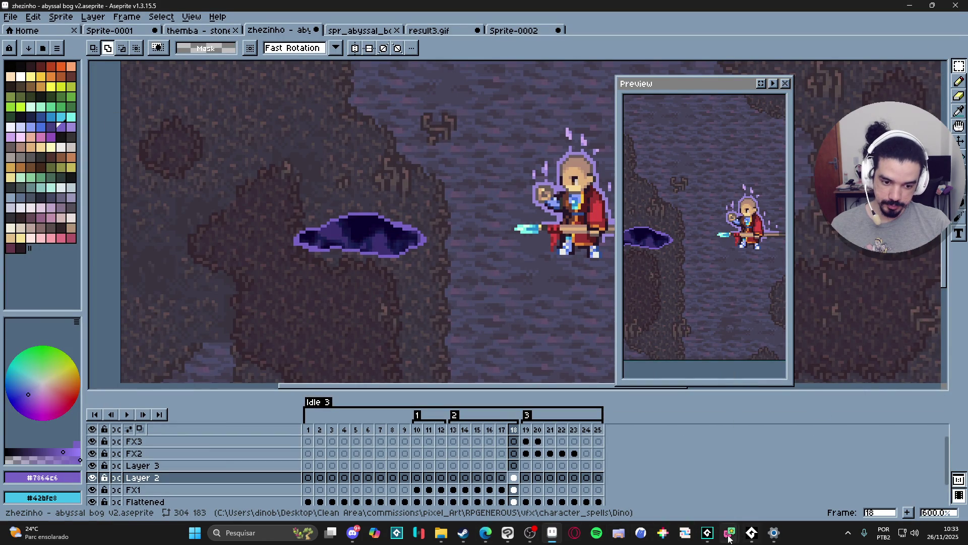
- Crop the pond canvas to the 40x13 puddle selection, hide Layer 3, and add a new layer
mouse_move(752, 536)
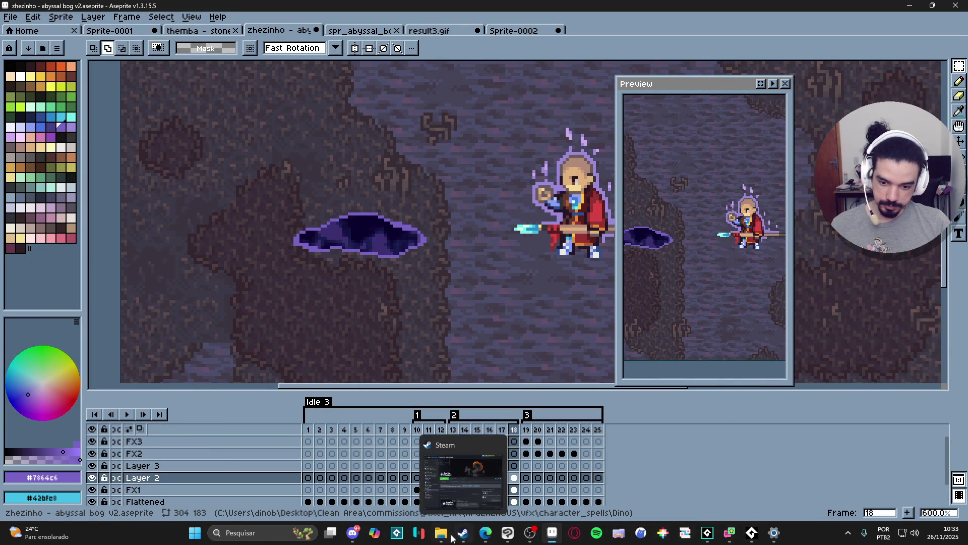
click(508, 532)
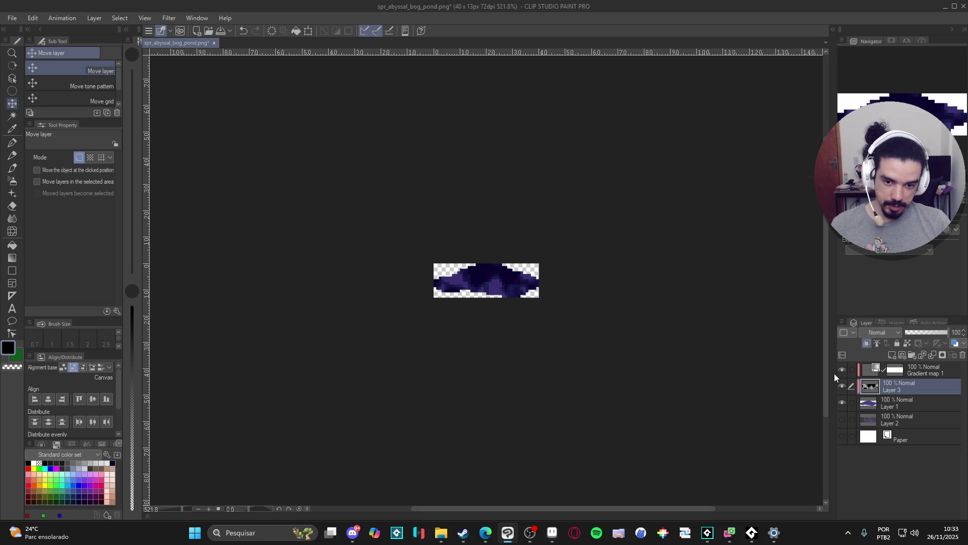
key(ctrl+z)
key(ctrl+z)
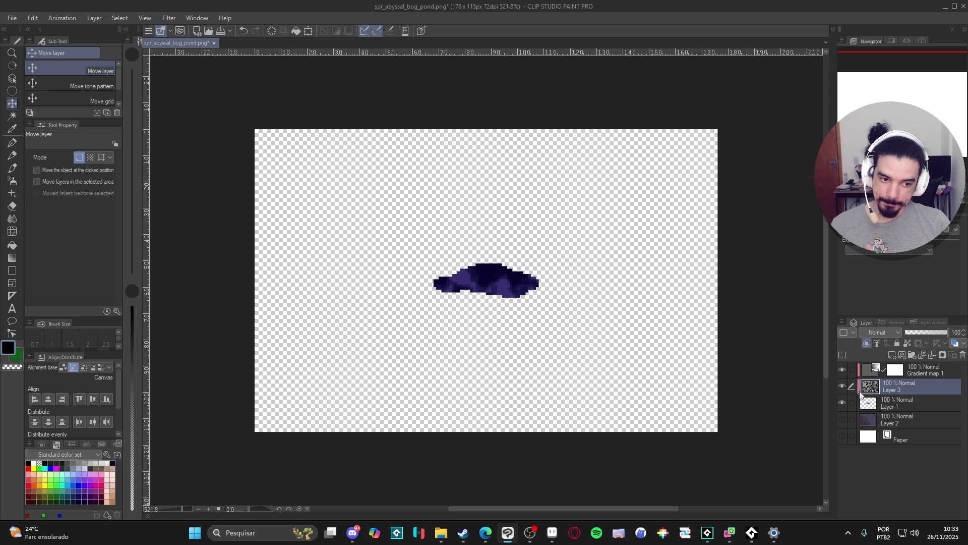
ctrl+click(868, 409)
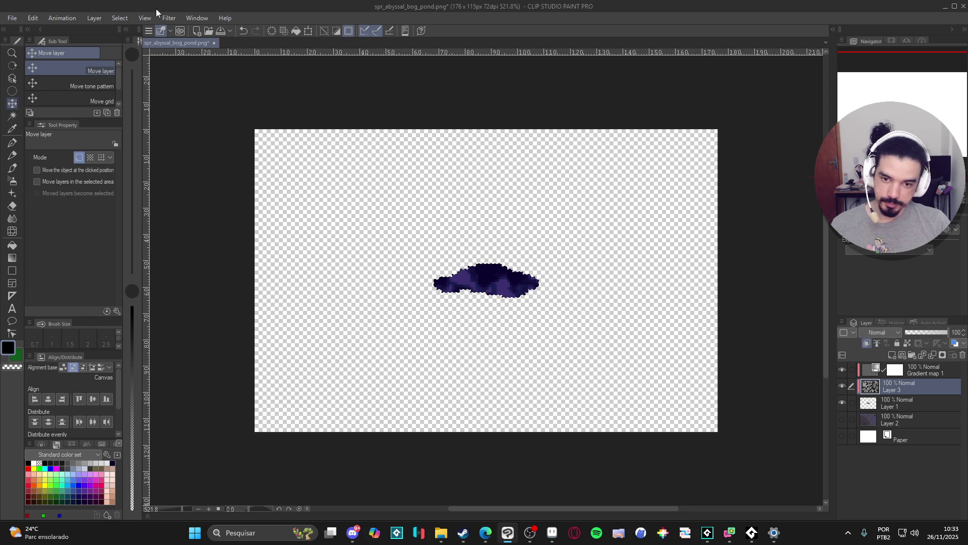
click(32, 17)
click(109, 328)
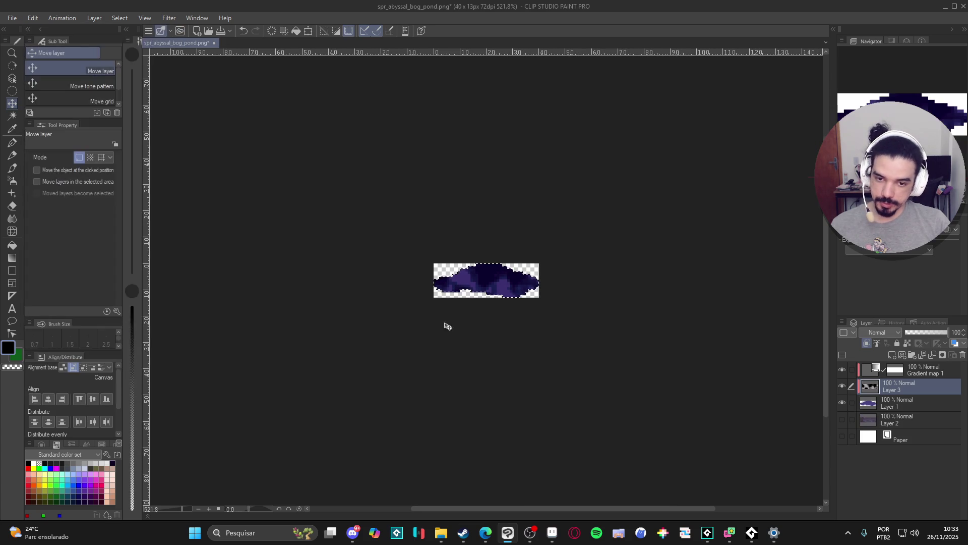
key(ctrl+d)
click(845, 385)
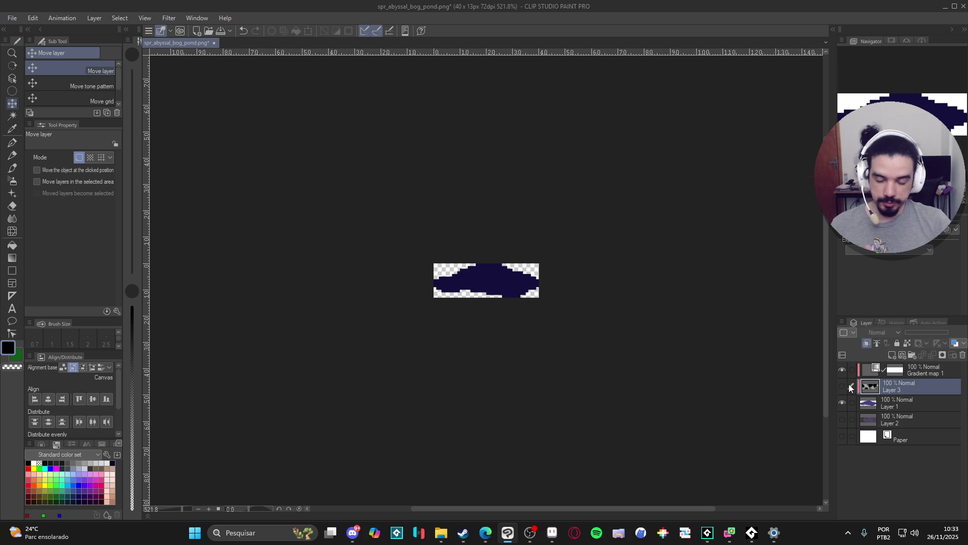
key(ctrl+shift+n)
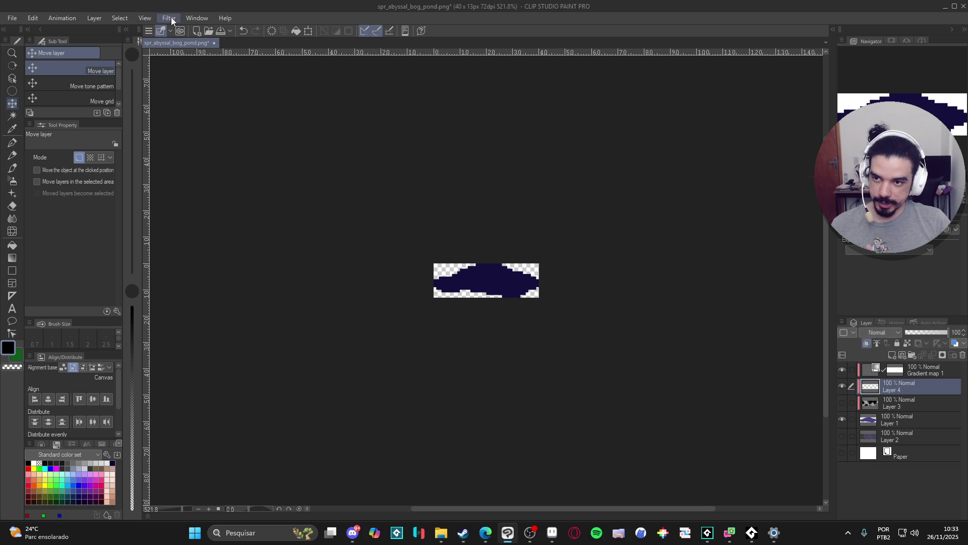
- Render Perlin noise on Layer 4 with minimum repetition, scale 7.14 and adjusted amplitude
click(170, 17)
mouse_move(208, 110)
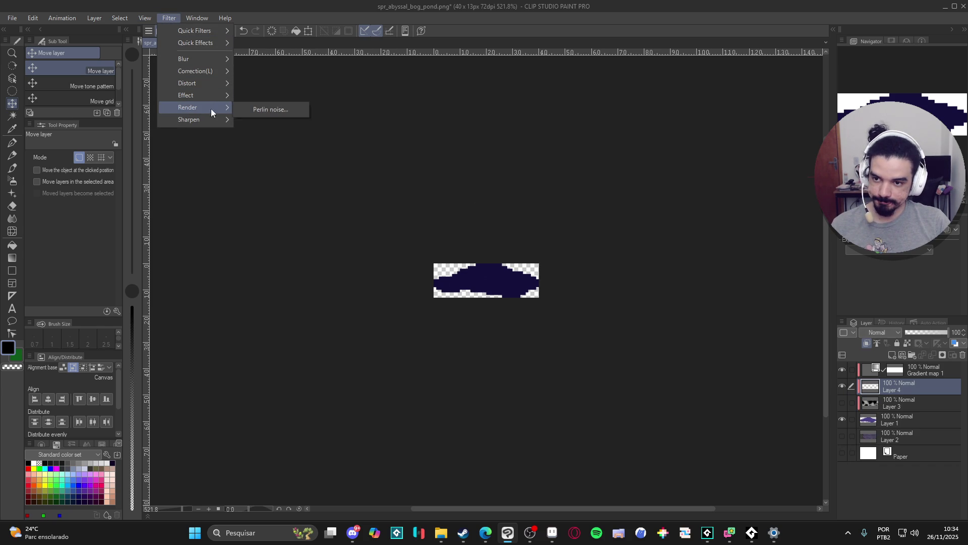
click(290, 110)
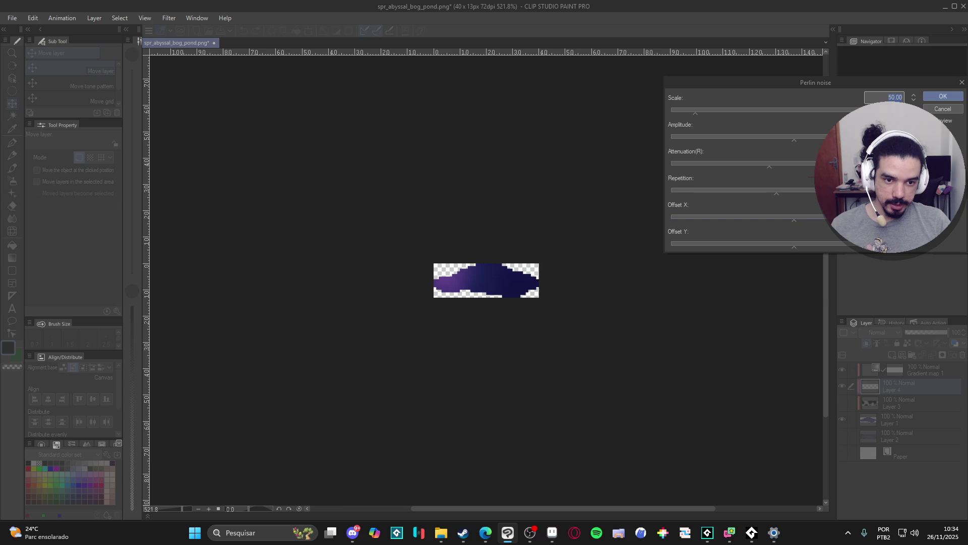
drag(777, 191, 671, 190)
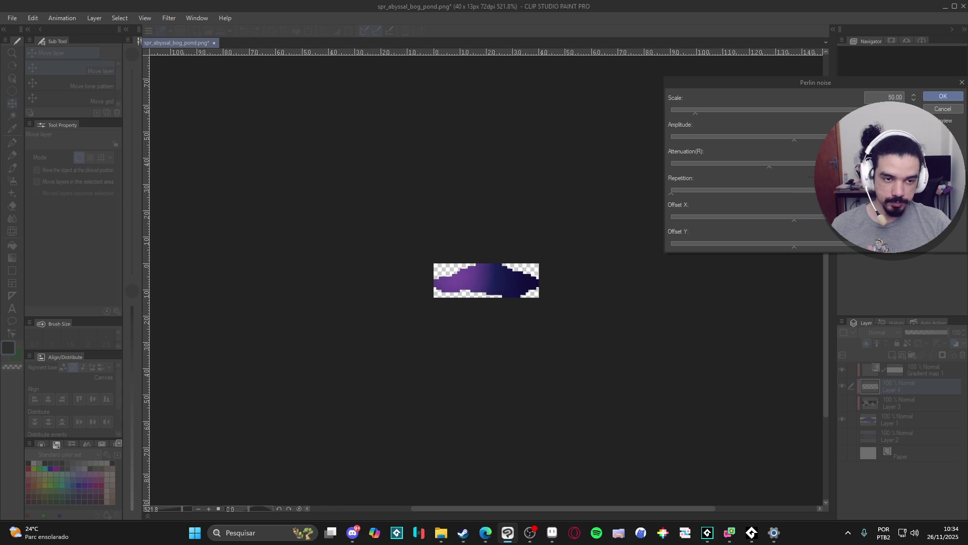
click(676, 111)
drag(677, 113, 673, 114)
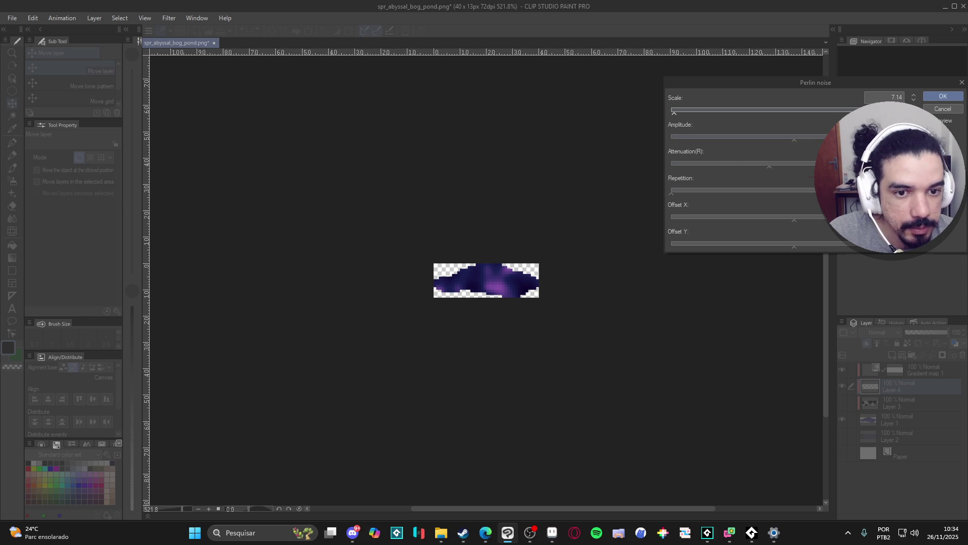
mouse_move(791, 139)
mouse_down()
mouse_move(867, 139)
mouse_move(757, 138)
mouse_move(785, 137)
mouse_move(796, 168)
mouse_up()
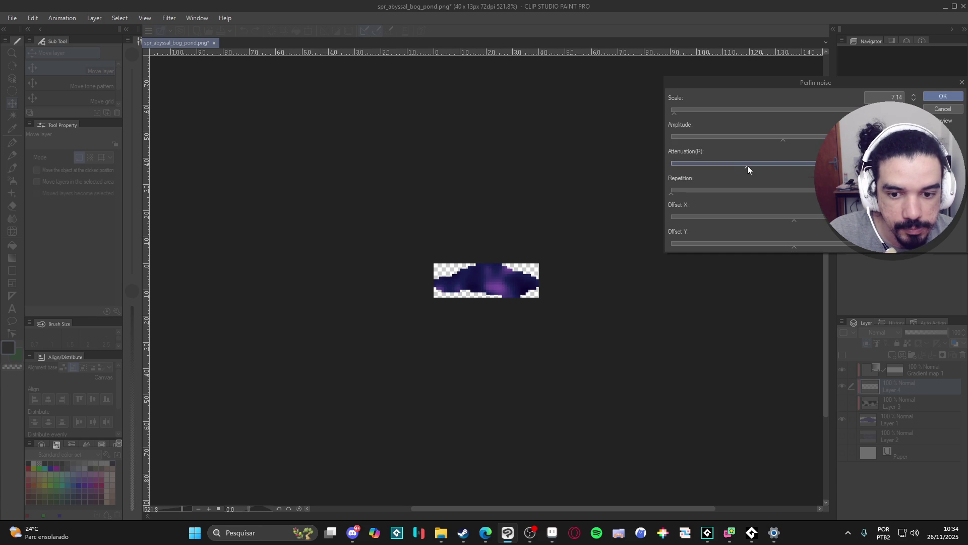
click(942, 96)
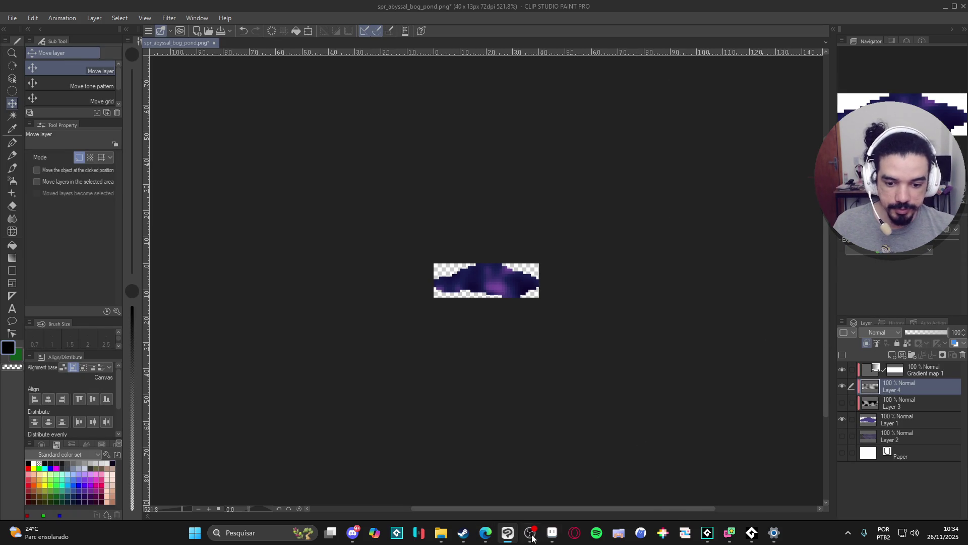
click(552, 532)
- Create a new 40x13 sprite and paste the copied grayscale noise into it
click(12, 17)
click(22, 30)
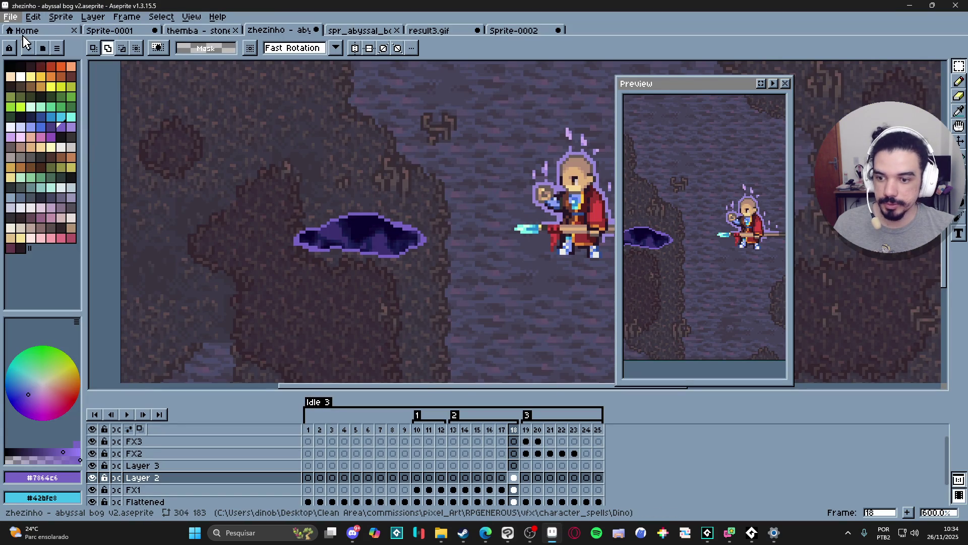
click(454, 378)
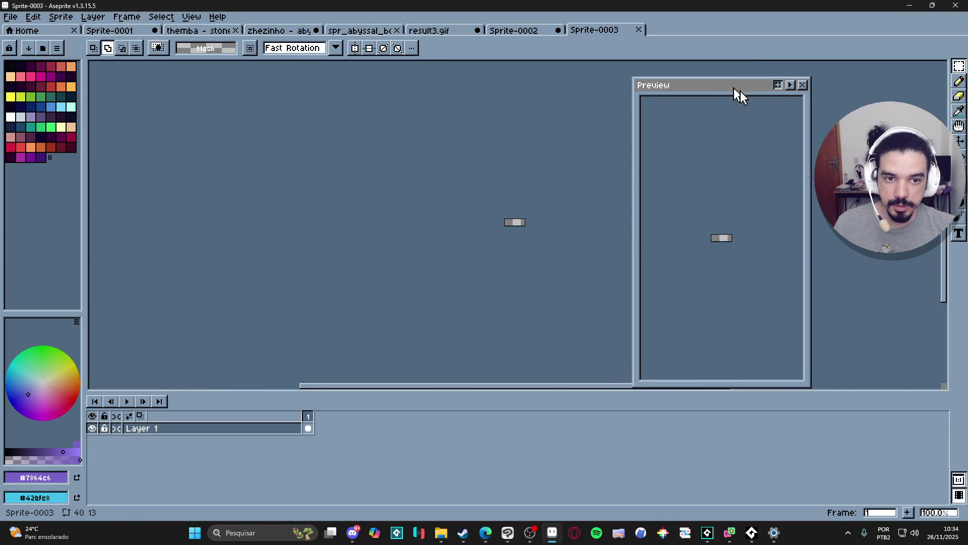
drag(724, 87, 830, 123)
scroll(562, 212, up, 6)
key(ctrl+v)
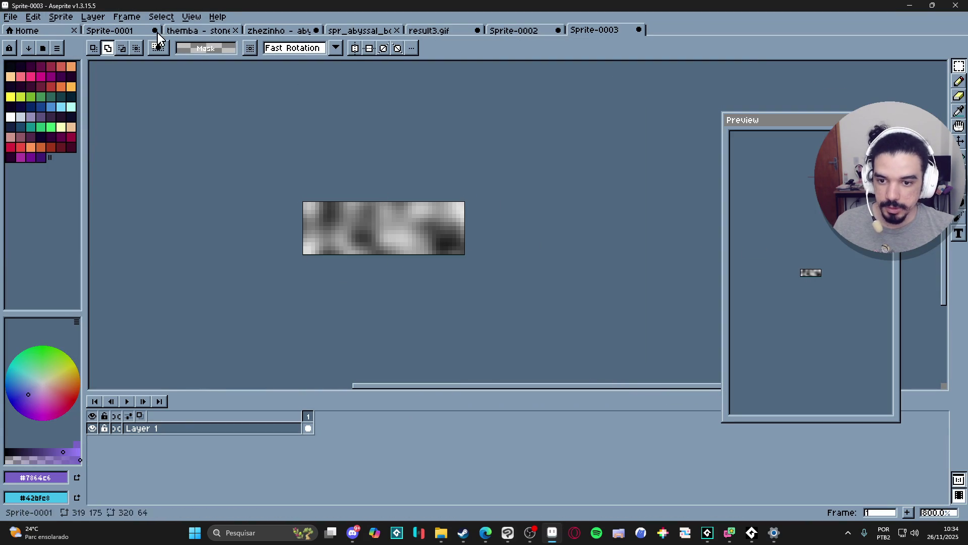
- Run the BG Auto-Scroll script with the animation set to 10 frames
click(33, 17)
mouse_move(10, 17)
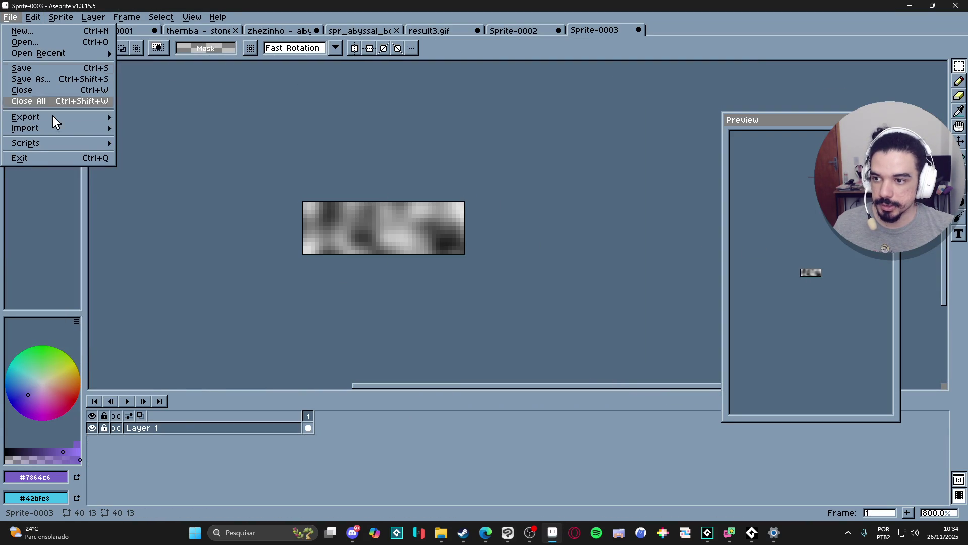
mouse_move(73, 143)
click(206, 145)
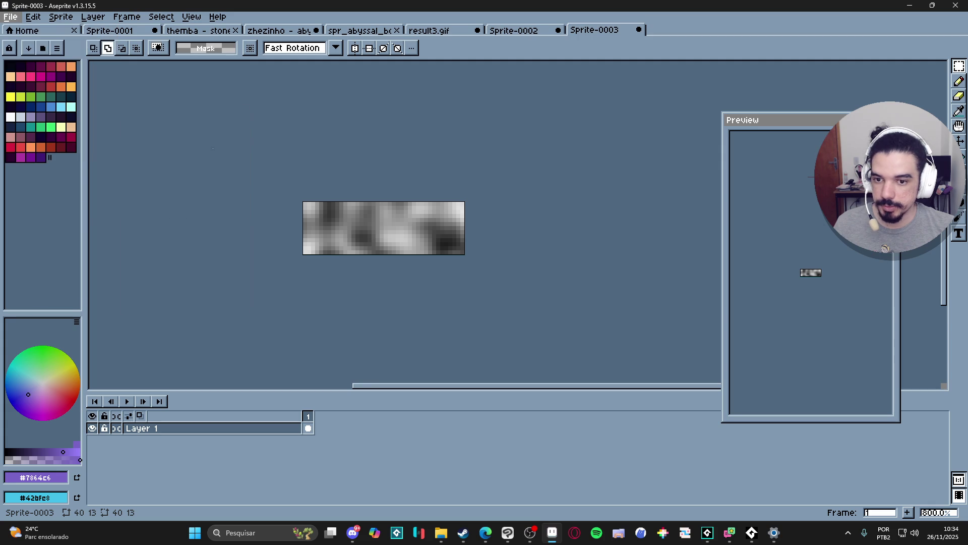
key(Tab)
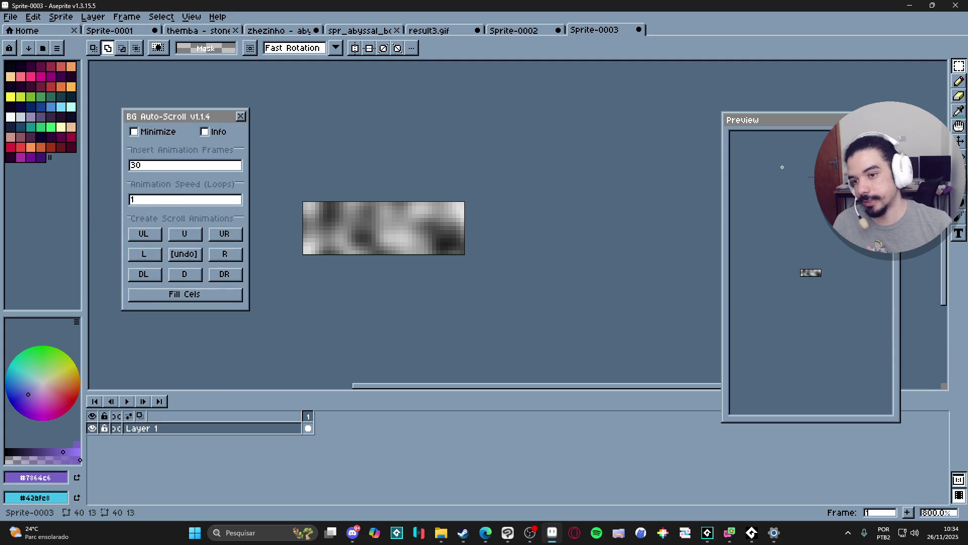
- Generate a 10-frame leftward scroll, play it back to review, then undo to one frame
click(144, 253)
click(241, 116)
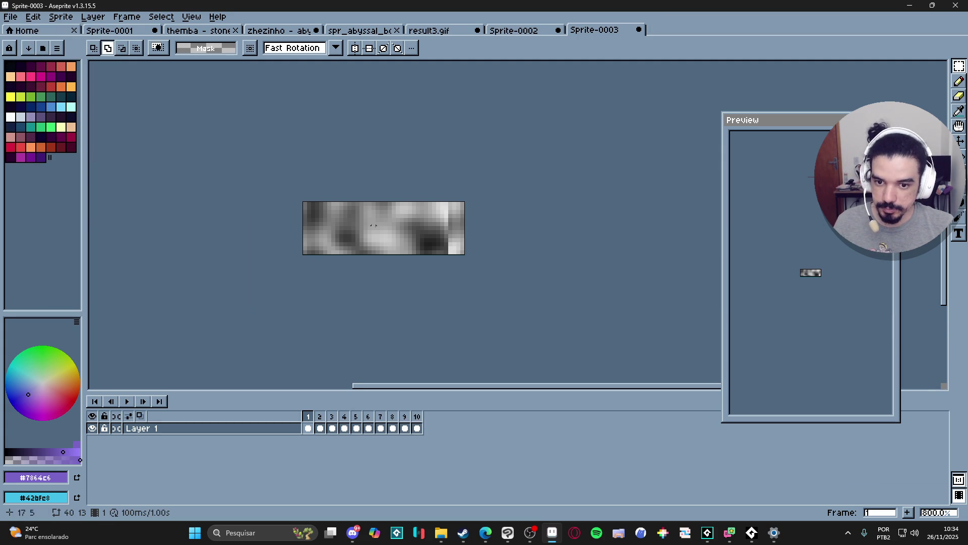
scroll(414, 273, down, 2)
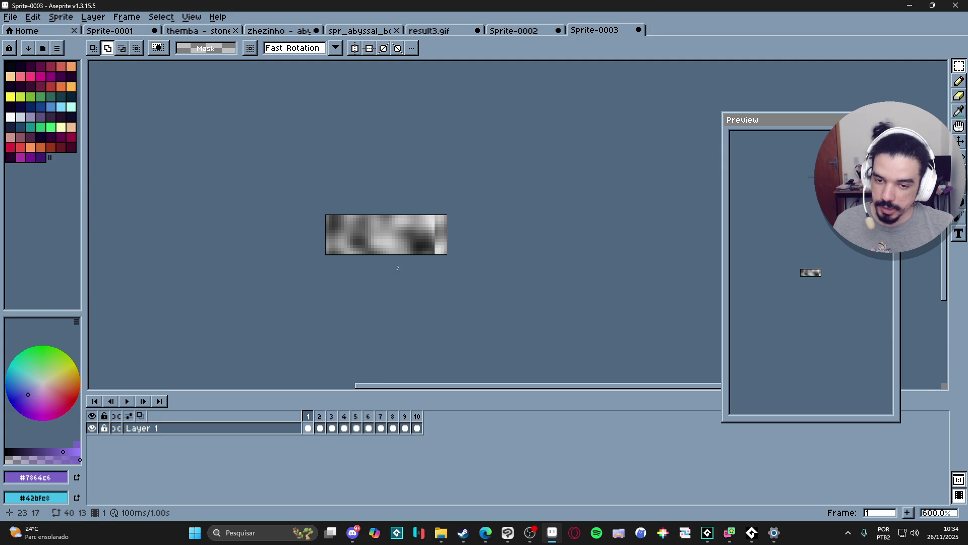
click(132, 400)
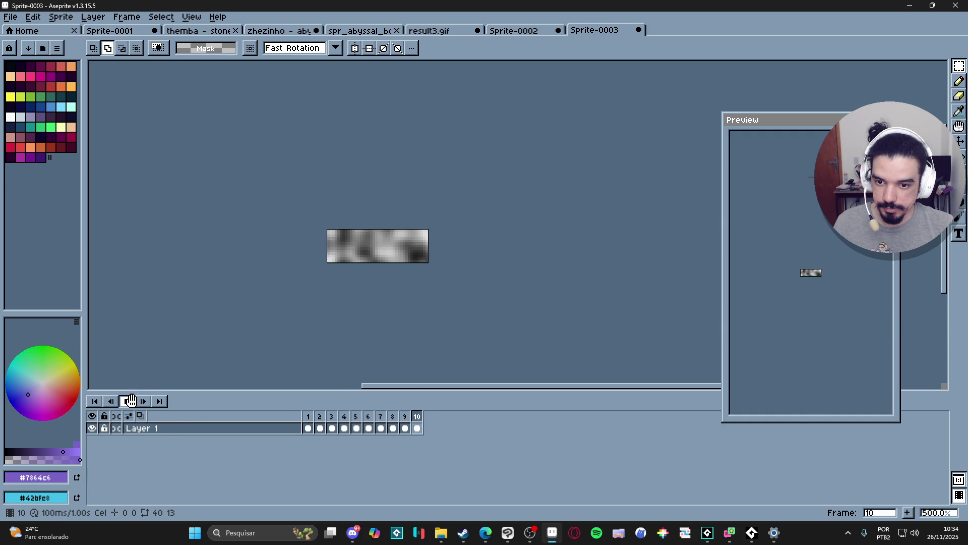
click(131, 401)
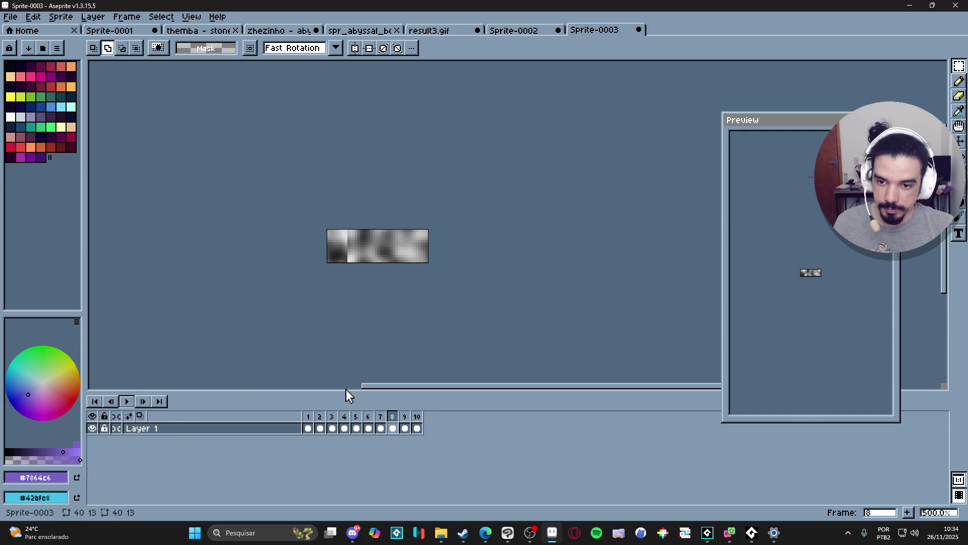
key(ctrl+z)
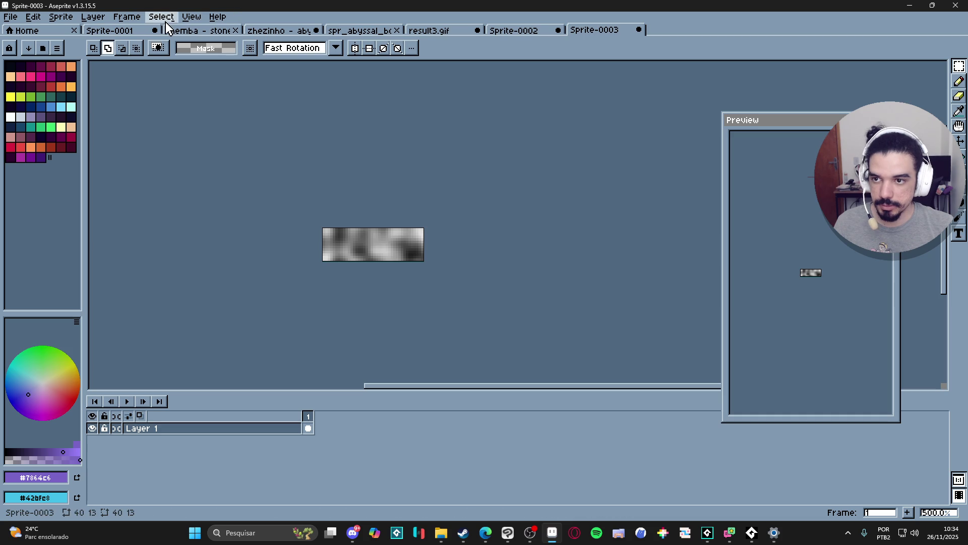
- Turn on X-axis tiled mode so the noise repeats horizontally to check seams
click(32, 16)
mouse_move(60, 16)
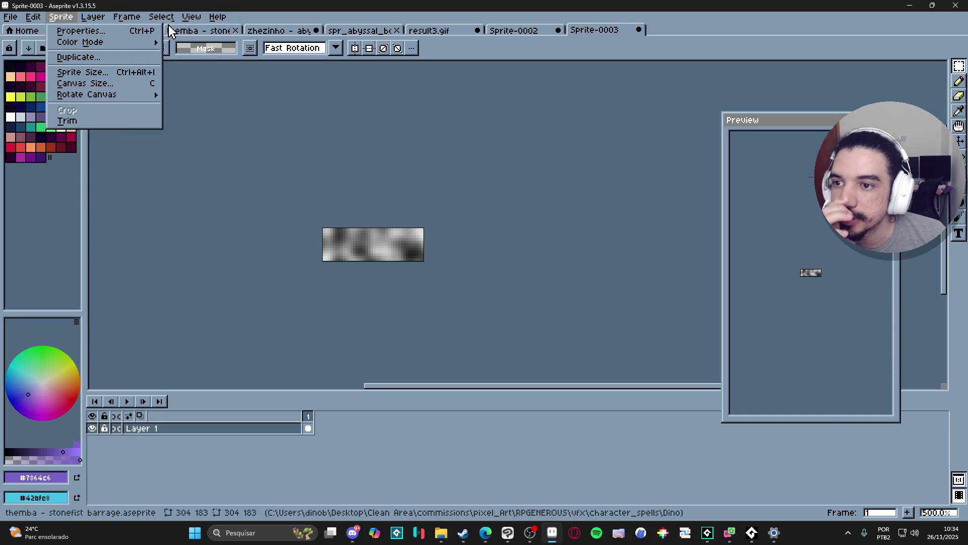
mouse_move(191, 23)
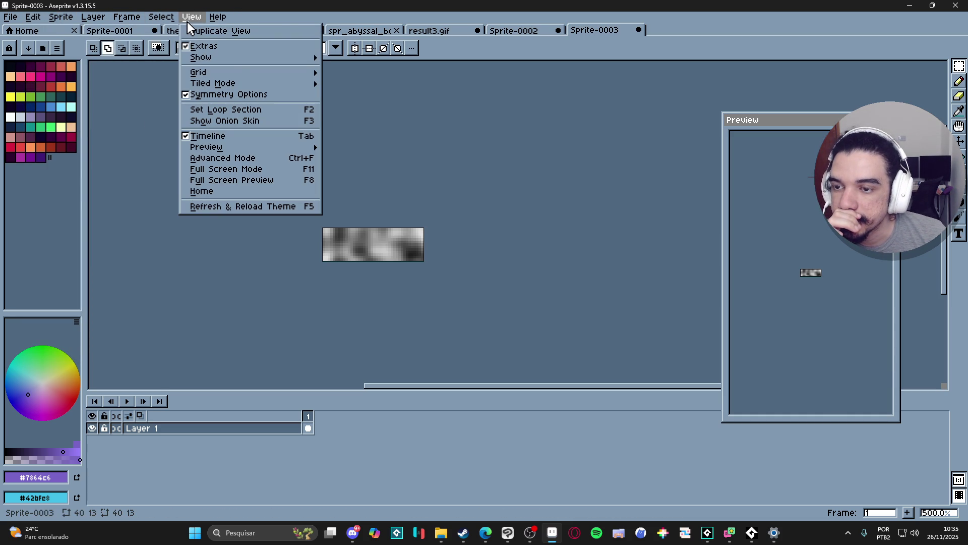
mouse_move(253, 84)
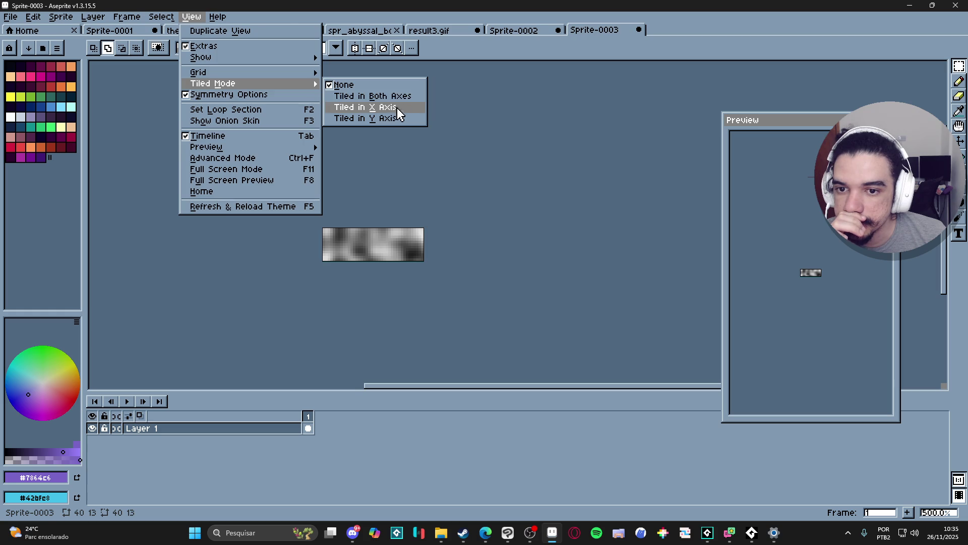
click(403, 108)
- Bring up the Color Curve adjustment from Edit > Adjustments
click(59, 17)
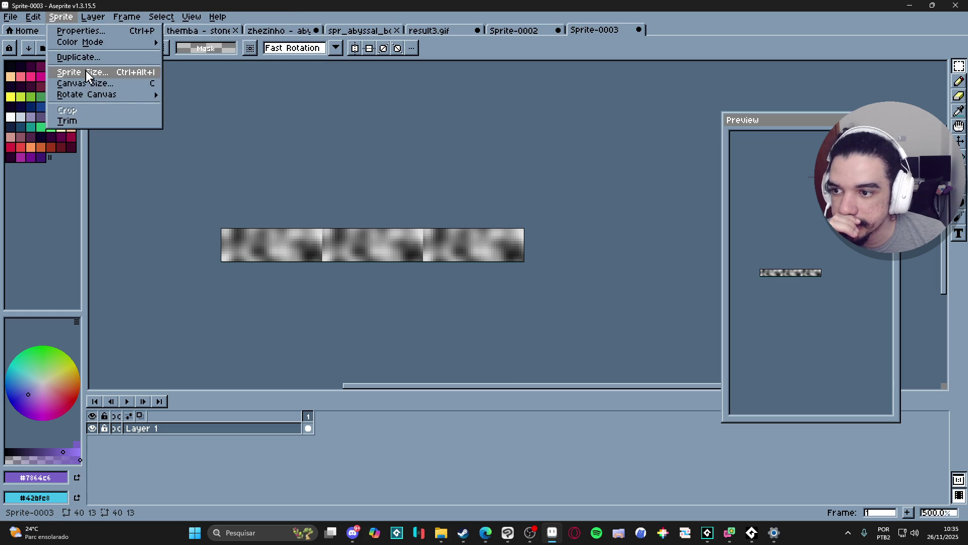
mouse_move(112, 98)
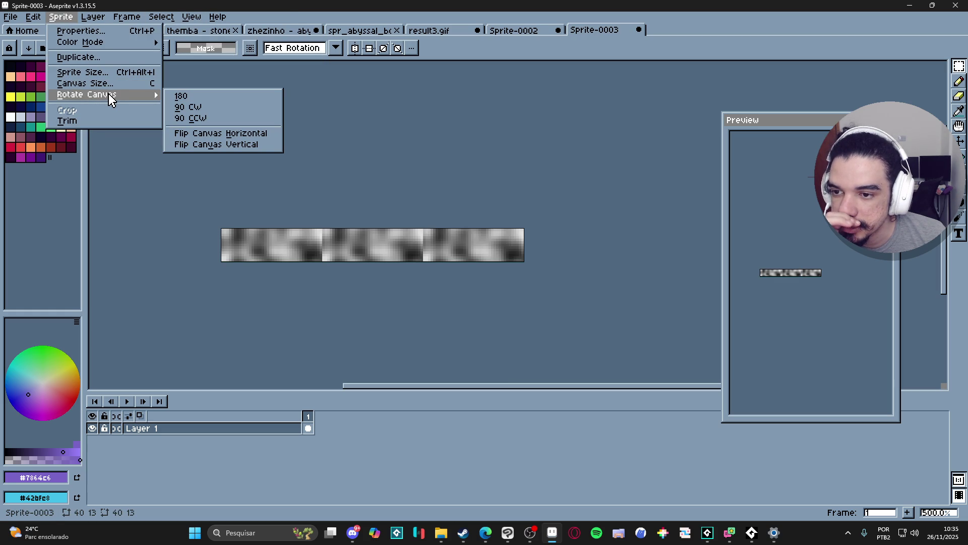
click(33, 17)
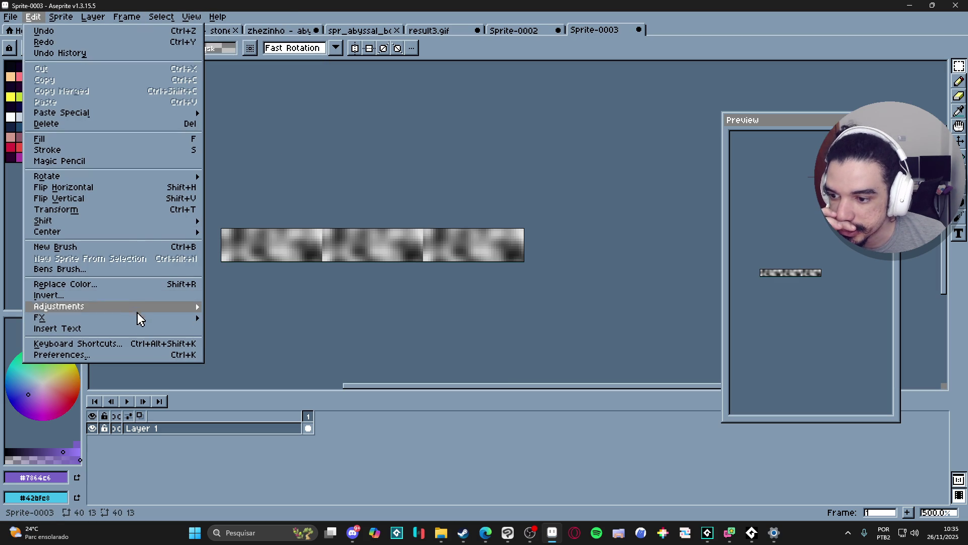
mouse_move(145, 310)
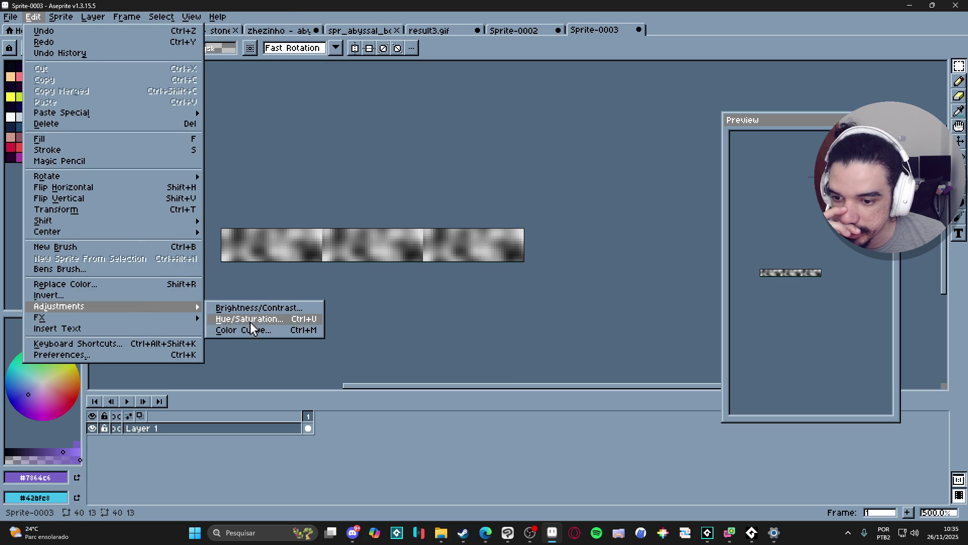
click(258, 329)
- Preview brightening and darkening curves, then cancel the Color Curve without applying
mouse_move(512, 221)
mouse_down()
mouse_move(643, 123)
mouse_move(640, 179)
mouse_move(649, 139)
mouse_up()
mouse_move(529, 211)
mouse_down()
mouse_move(561, 173)
mouse_move(613, 167)
mouse_move(578, 164)
mouse_move(567, 147)
mouse_move(566, 162)
mouse_move(579, 163)
mouse_move(579, 151)
mouse_move(571, 171)
mouse_move(539, 139)
mouse_move(536, 187)
mouse_move(549, 163)
mouse_move(585, 162)
mouse_move(588, 146)
mouse_move(588, 183)
mouse_move(573, 172)
mouse_move(570, 190)
mouse_move(549, 200)
mouse_move(594, 200)
mouse_move(543, 199)
mouse_move(573, 199)
mouse_move(568, 216)
mouse_move(500, 219)
mouse_move(548, 226)
mouse_move(505, 230)
mouse_up()
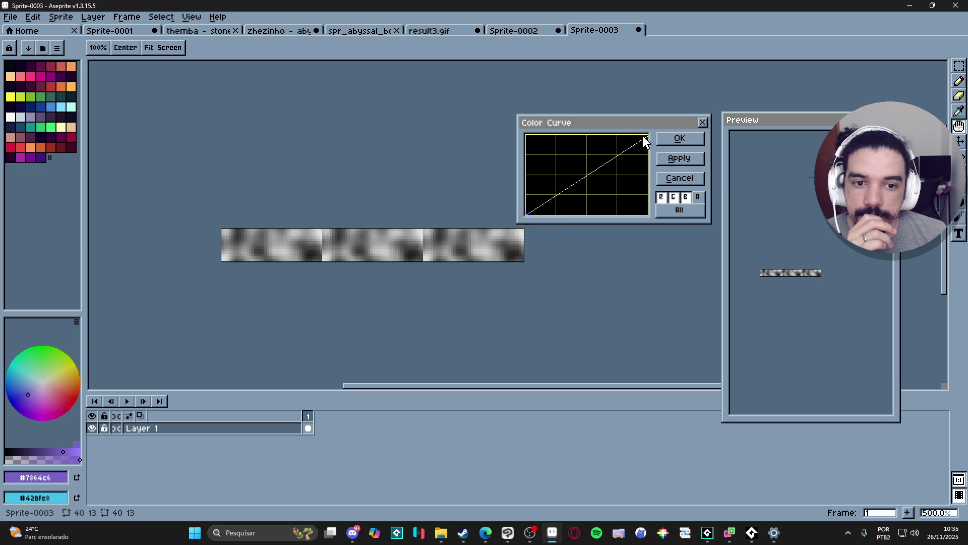
mouse_move(591, 147)
mouse_down()
mouse_move(583, 147)
mouse_move(603, 154)
mouse_move(593, 199)
mouse_move(590, 146)
mouse_move(599, 138)
mouse_move(663, 138)
mouse_up()
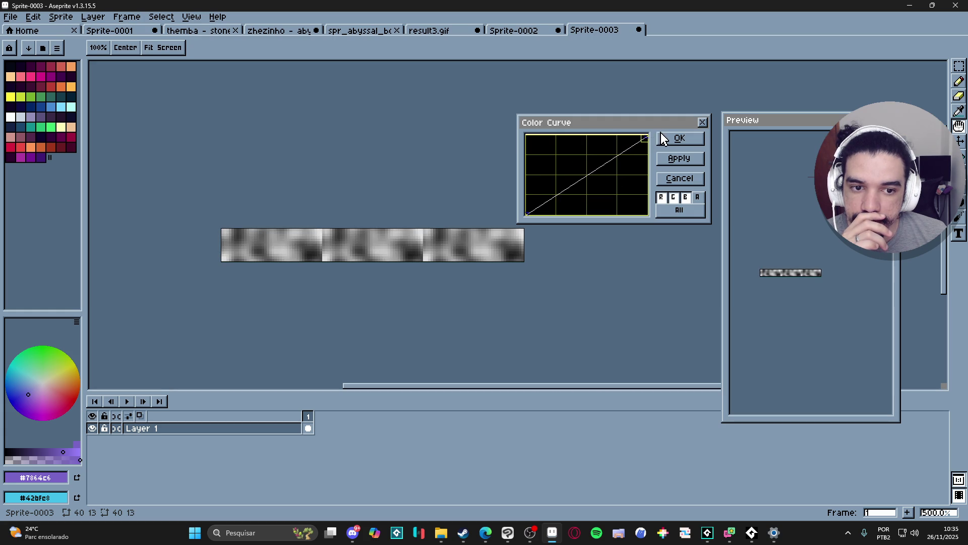
click(679, 178)
click(30, 20)
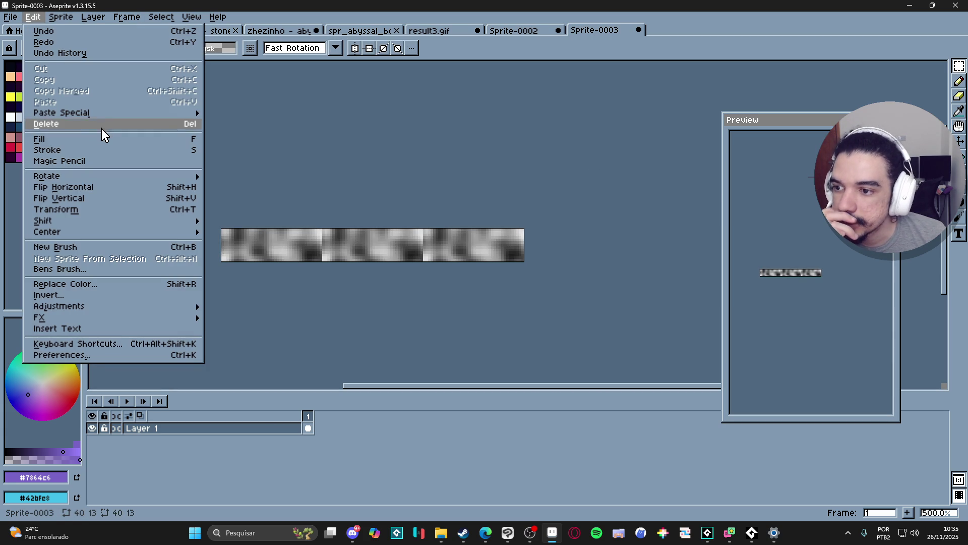
- Start the Indexed colour conversion, briefly previewing the dithering list and a grayscale conversion
mouse_move(47, 19)
mouse_move(79, 45)
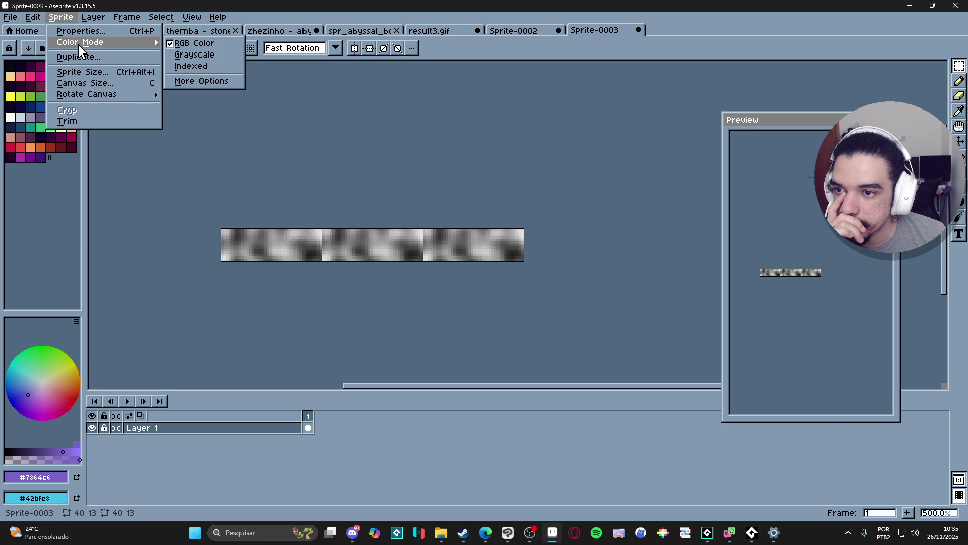
click(194, 81)
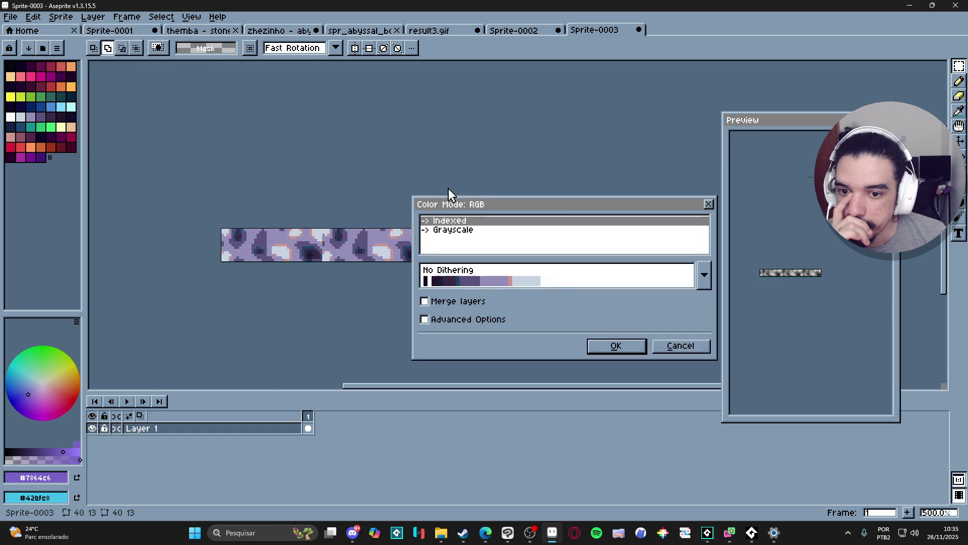
mouse_move(502, 208)
mouse_down()
mouse_move(597, 98)
mouse_move(681, 122)
mouse_up()
click(655, 191)
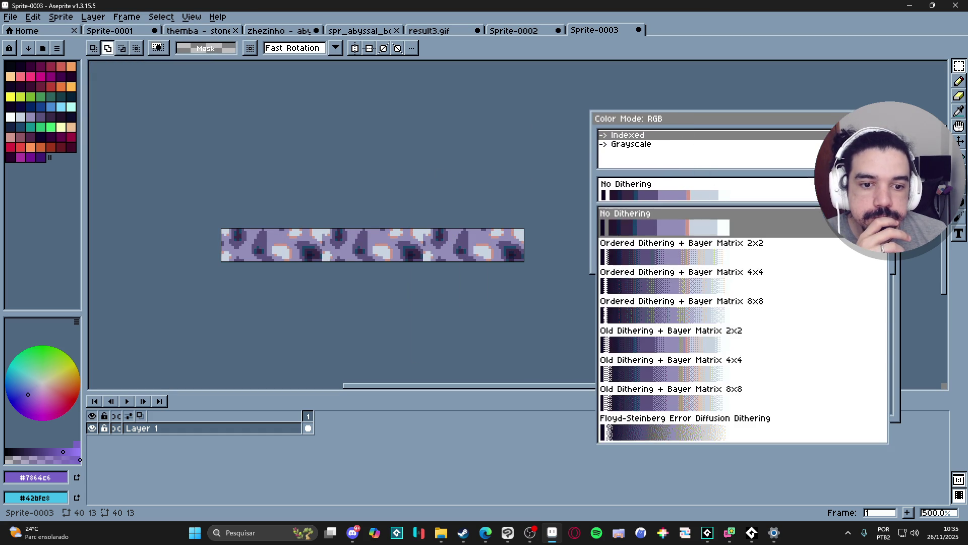
click(707, 177)
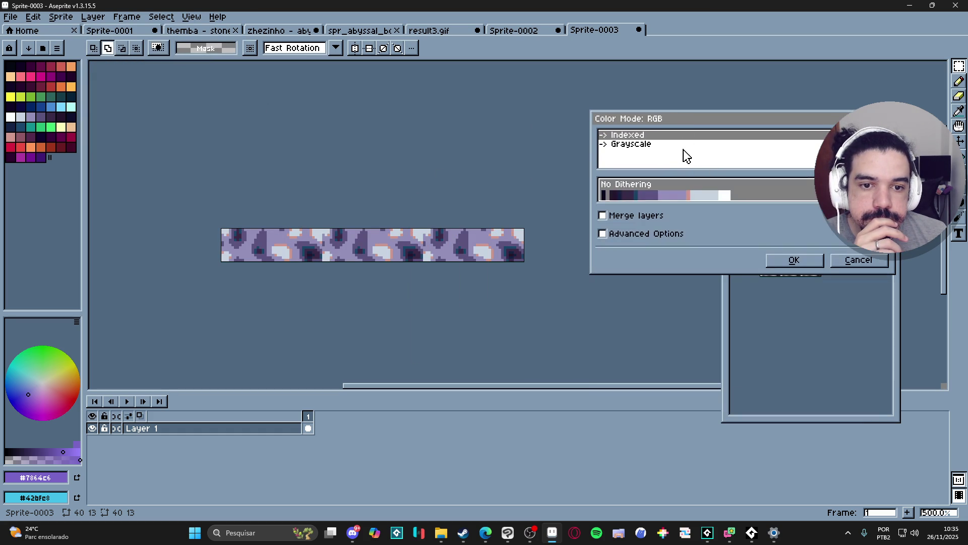
click(670, 143)
click(667, 134)
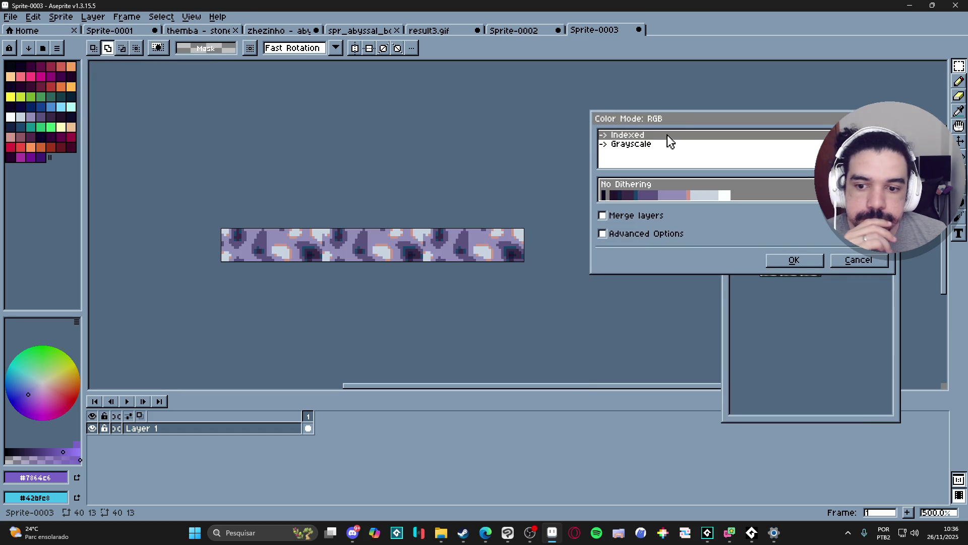
- Enable Advanced Options, keep Default (Octree) palette mapping, and set best fit to RGB
click(664, 233)
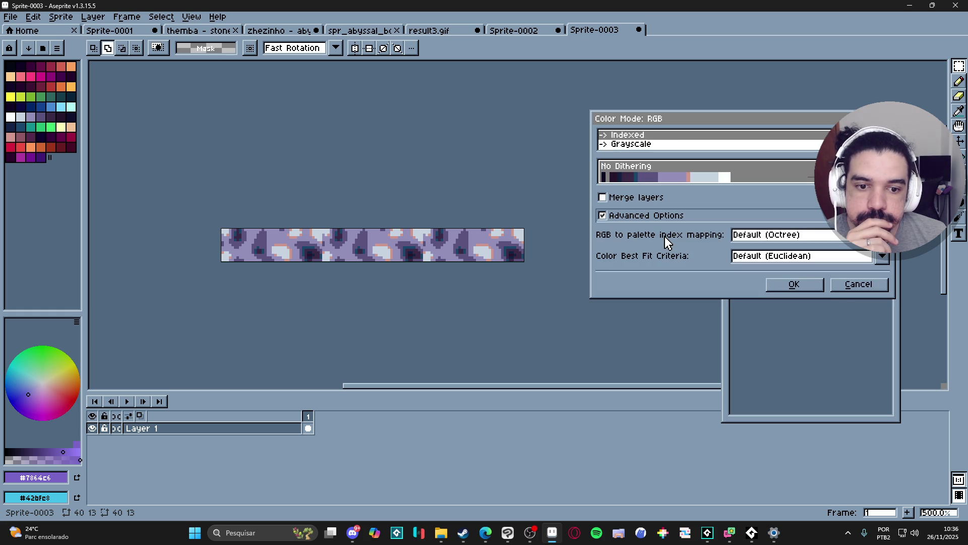
click(774, 236)
click(767, 261)
click(766, 236)
click(766, 251)
click(764, 257)
click(759, 282)
click(758, 259)
click(757, 291)
click(758, 260)
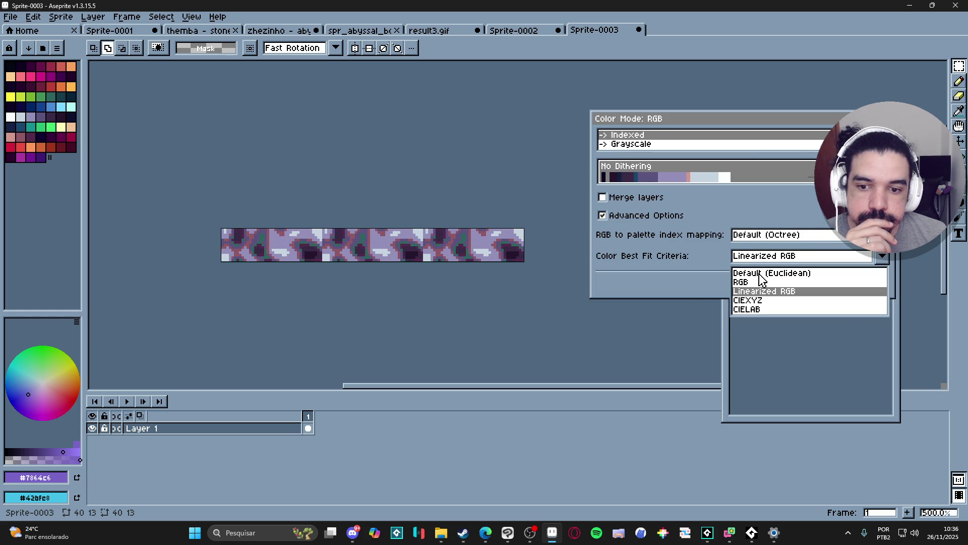
click(759, 273)
click(748, 257)
click(751, 282)
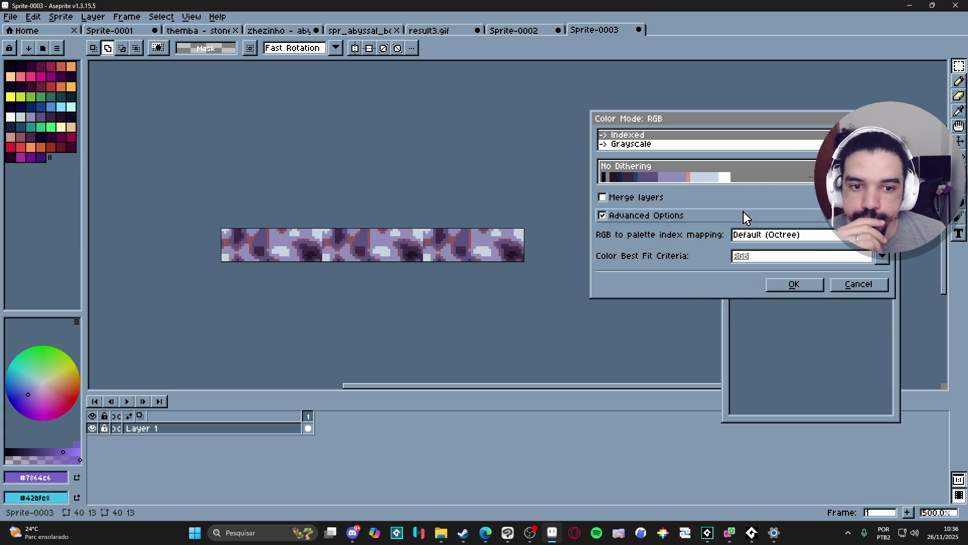
- Preview Bayer Matrix 2x2 and 4x4 dithering, then return to No Dithering
click(754, 174)
click(753, 173)
click(755, 172)
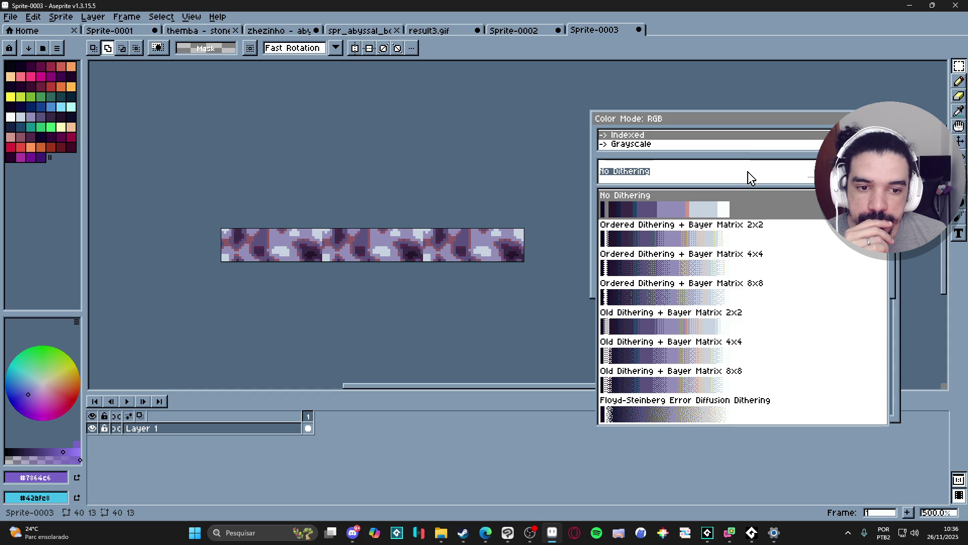
click(650, 242)
click(686, 174)
click(677, 257)
click(683, 172)
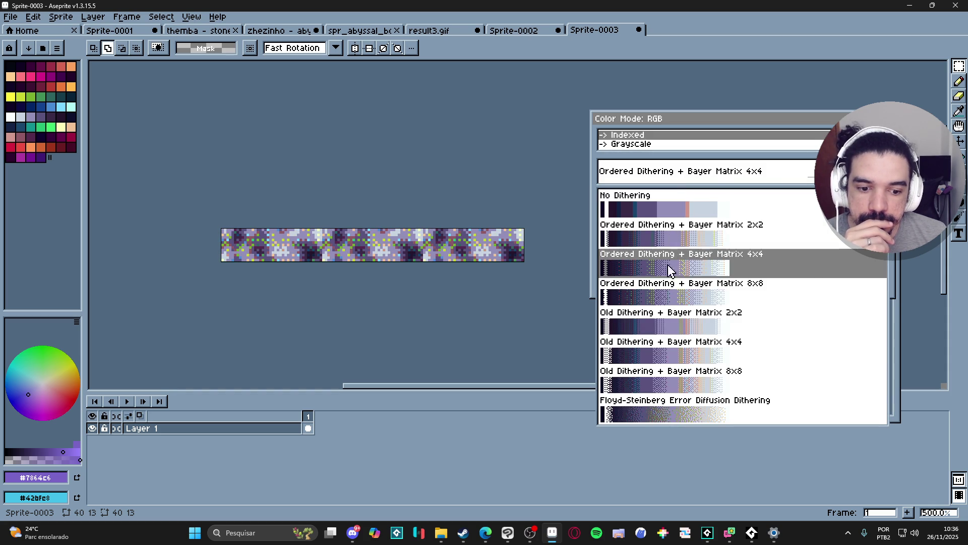
click(677, 214)
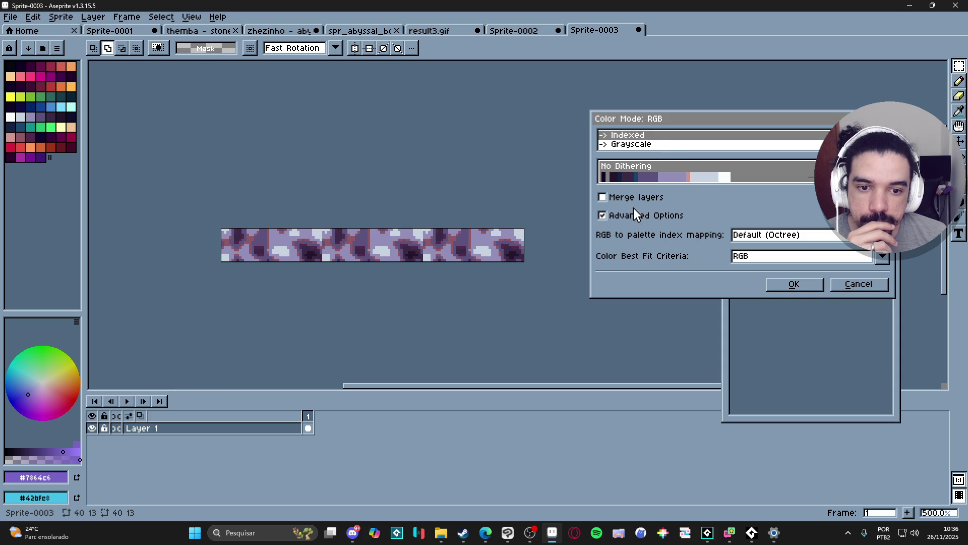
- Set Color Best Fit to CIELAB after previewing Linearized RGB and CIEXYZ, and apply
click(740, 259)
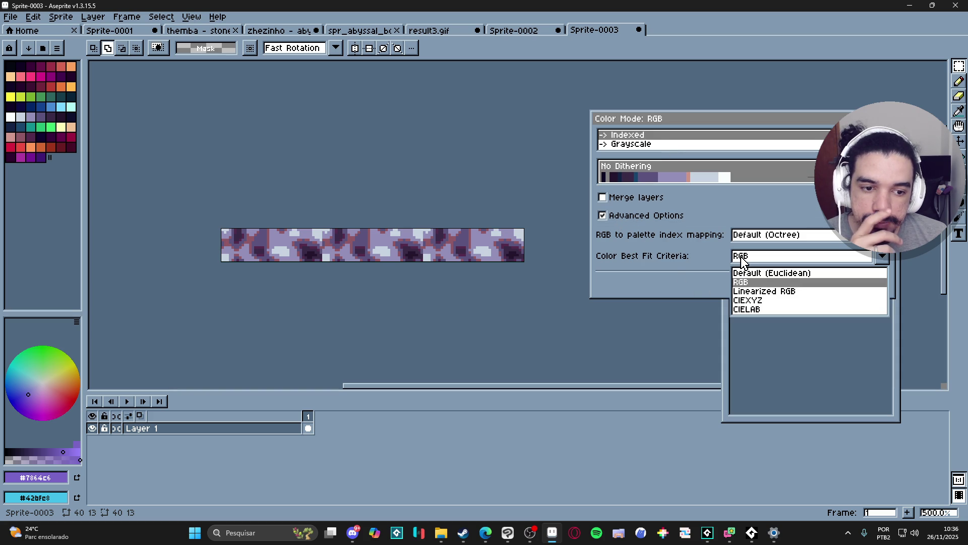
click(765, 293)
click(761, 257)
click(761, 301)
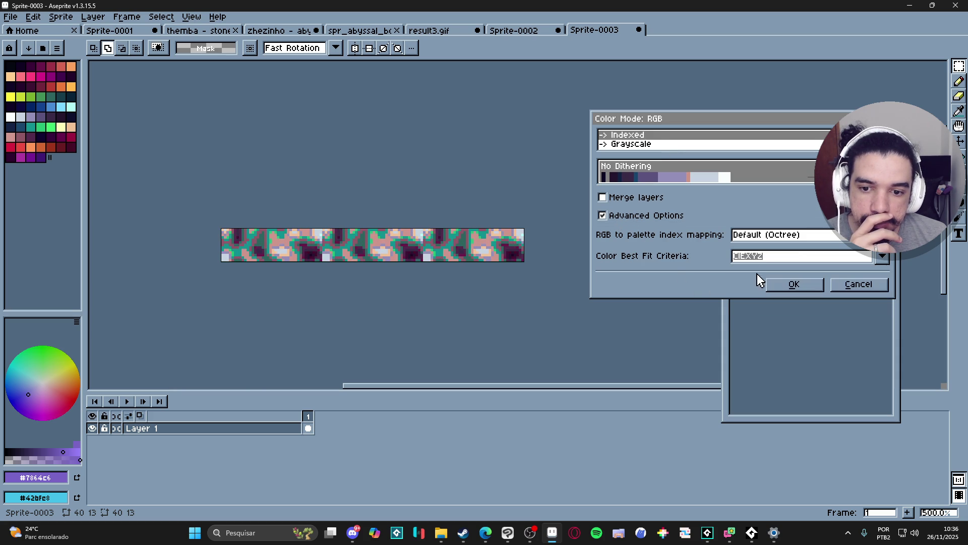
click(757, 261)
click(759, 309)
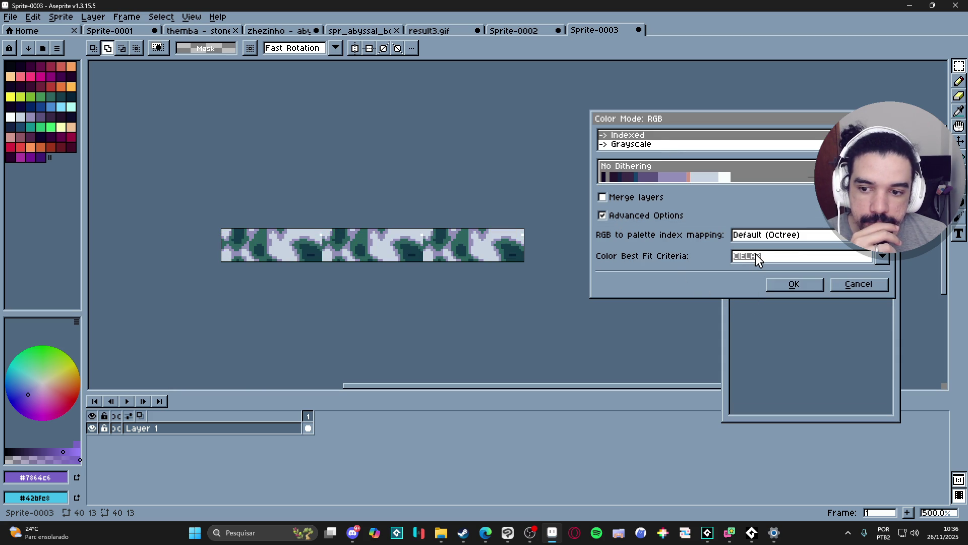
click(790, 290)
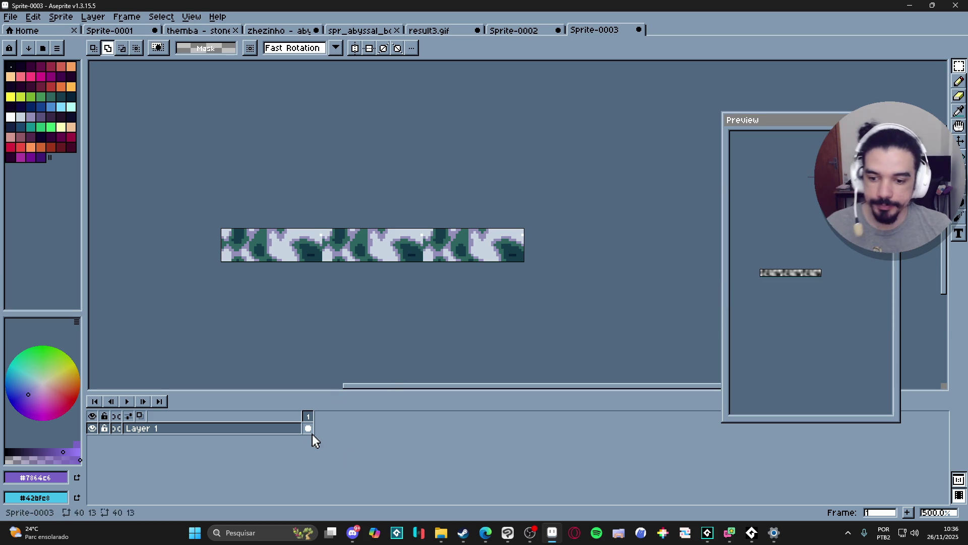
scroll(325, 253, up, 4)
key(i)
alt+click(325, 238)
click(334, 246)
alt+click(334, 246)
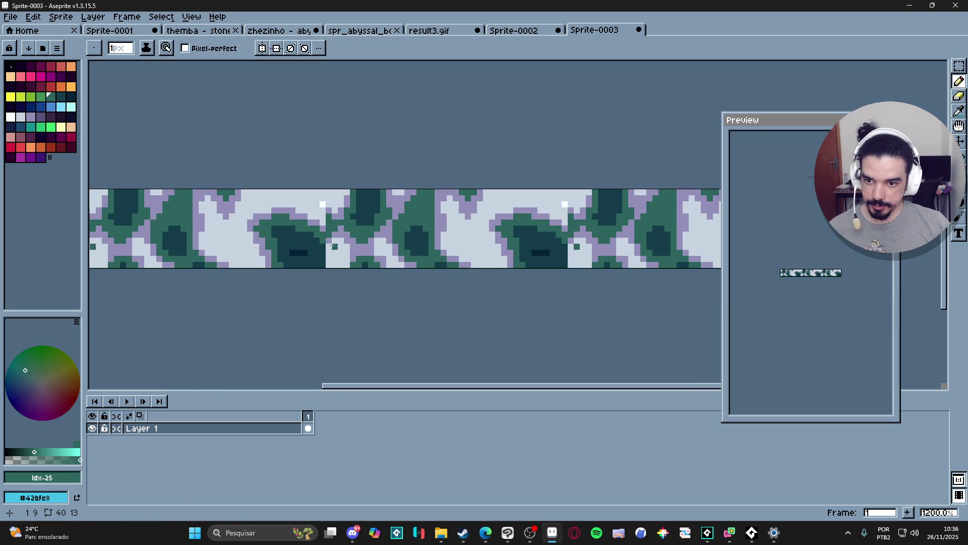
drag(335, 250, 335, 258)
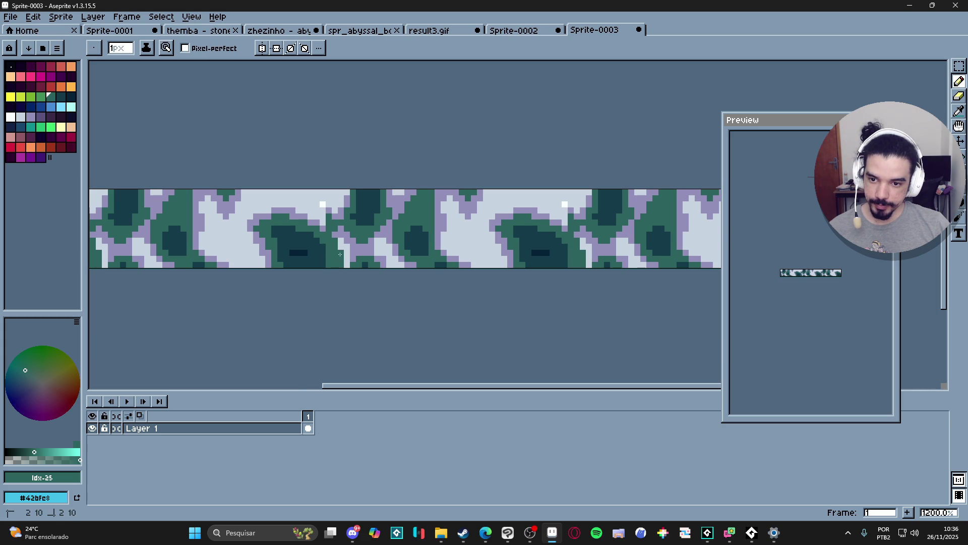
scroll(338, 252, down, 3)
scroll(339, 259, up, 3)
alt+click(328, 221)
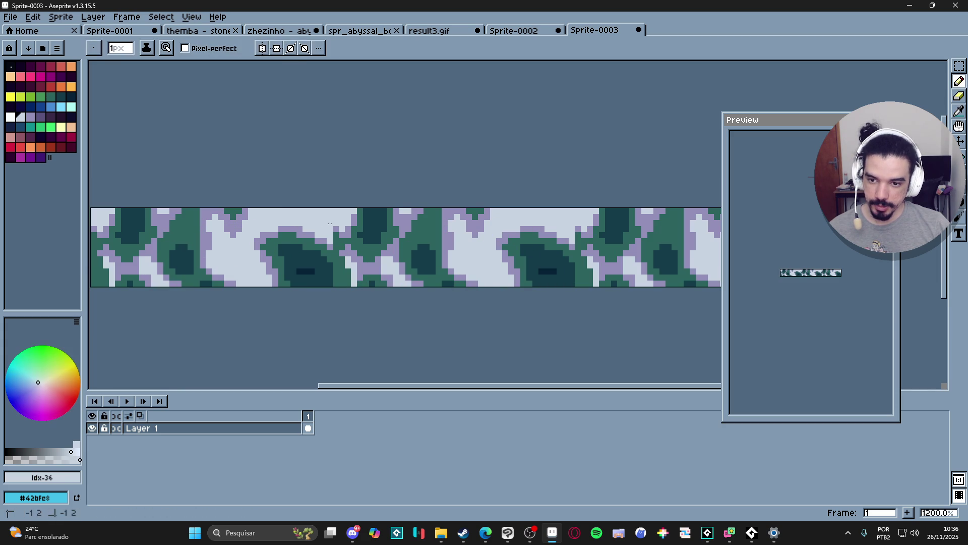
scroll(328, 220, down, 3)
scroll(359, 251, up, 3)
alt+click(367, 256)
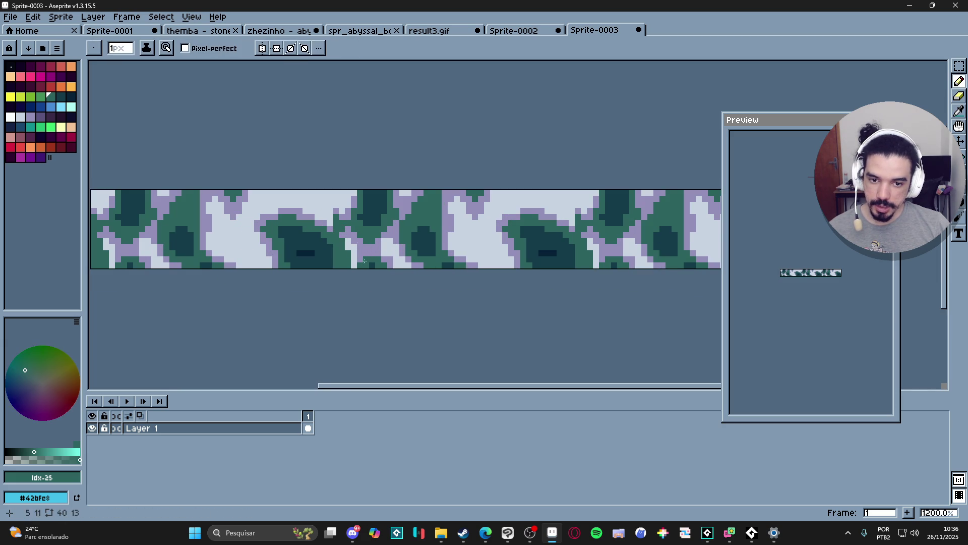
scroll(376, 260, down, 3)
scroll(386, 266, up, 3)
scroll(388, 262, down, 4)
scroll(398, 262, up, 2)
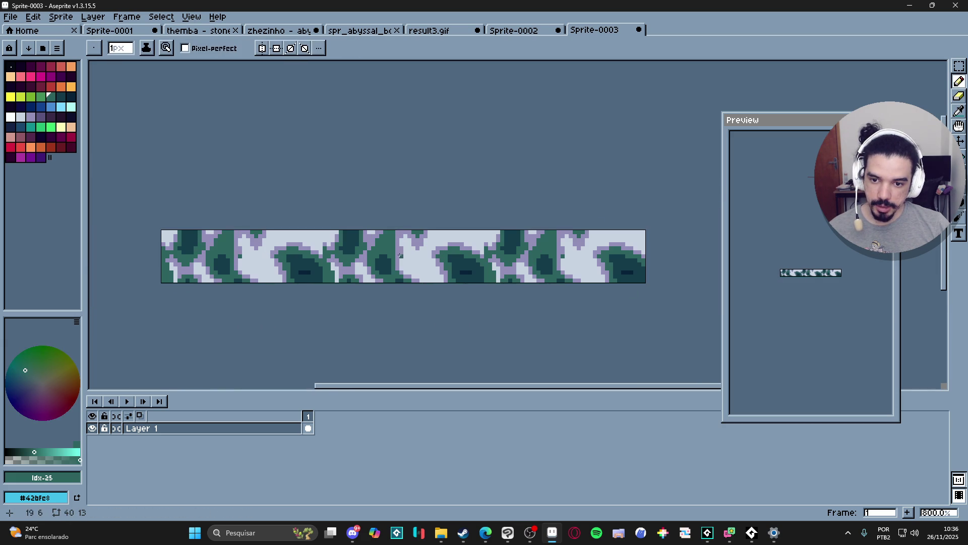
alt+click(401, 267)
scroll(401, 265, up, 3)
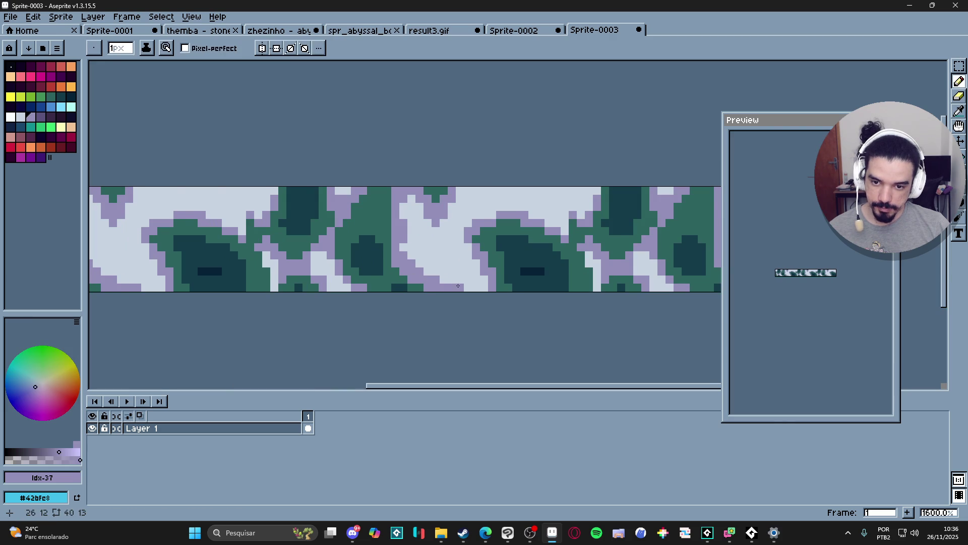
scroll(401, 251, down, 1)
scroll(407, 250, down, 4)
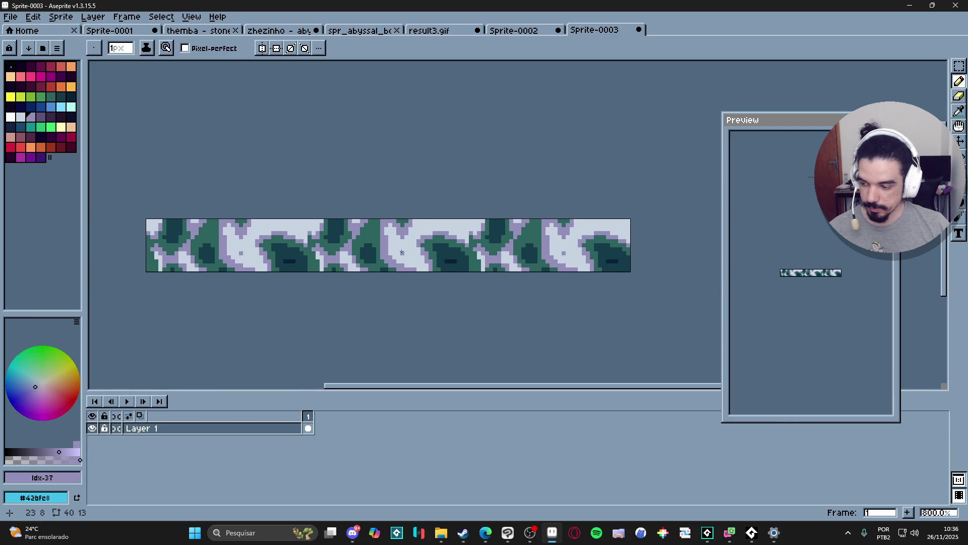
scroll(481, 261, up, 3)
alt+click(402, 251)
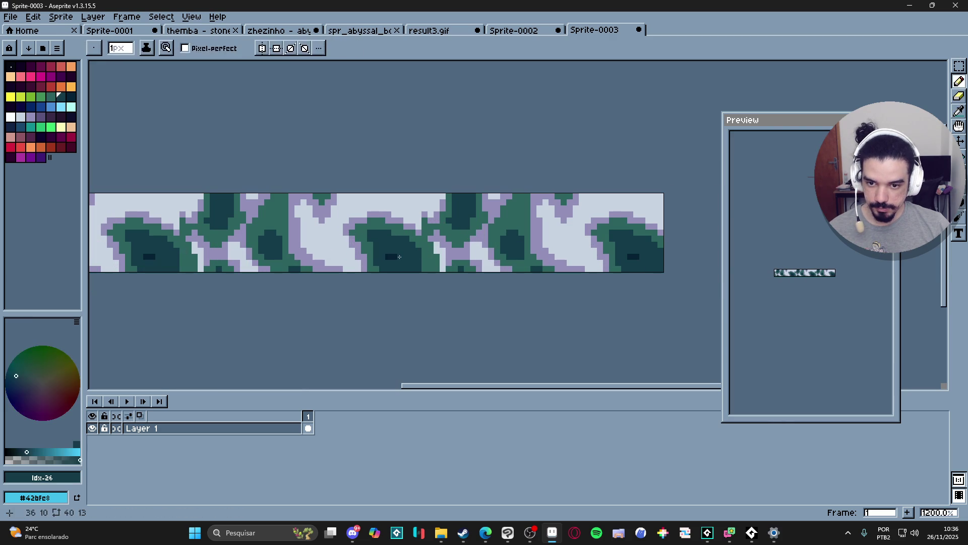
alt+click(402, 251)
scroll(752, 288, up, 2)
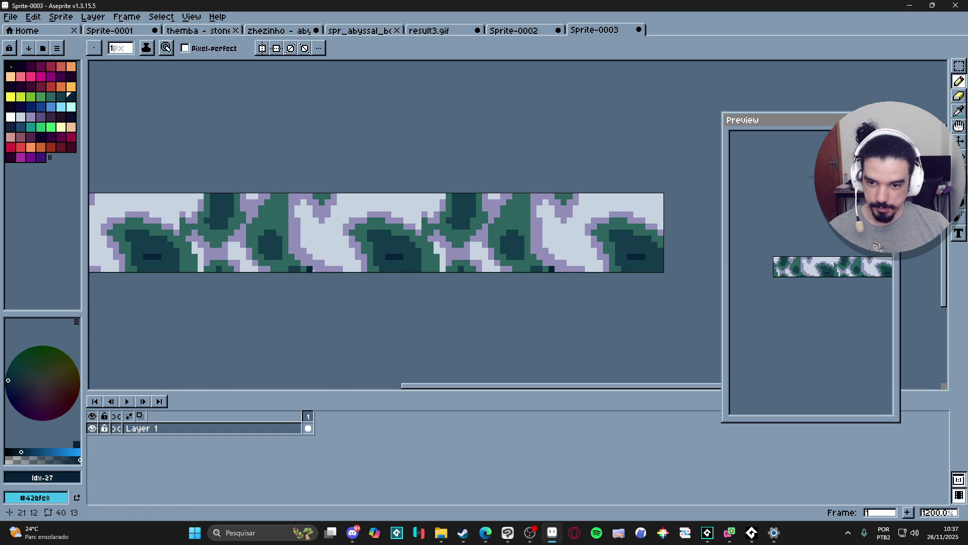
scroll(268, 227, up, 1)
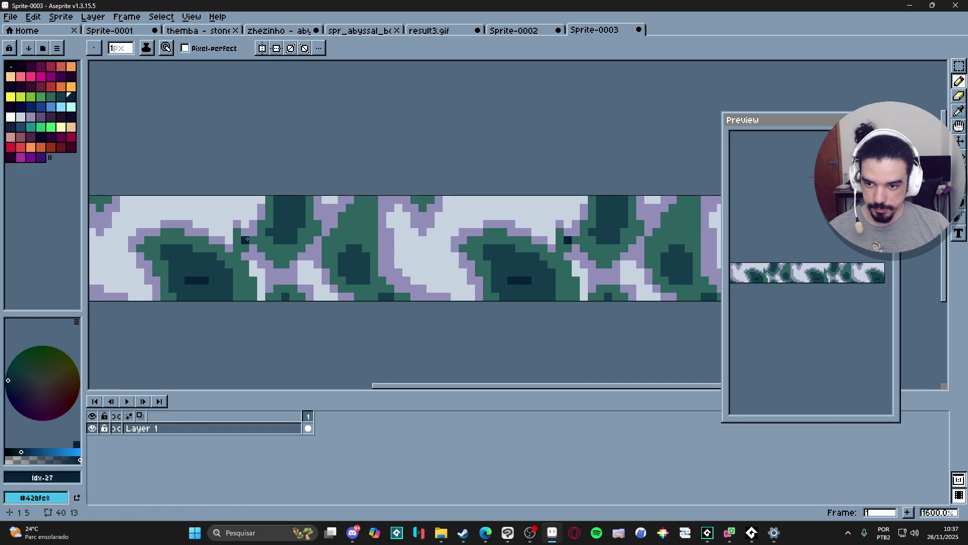
alt+click(230, 234)
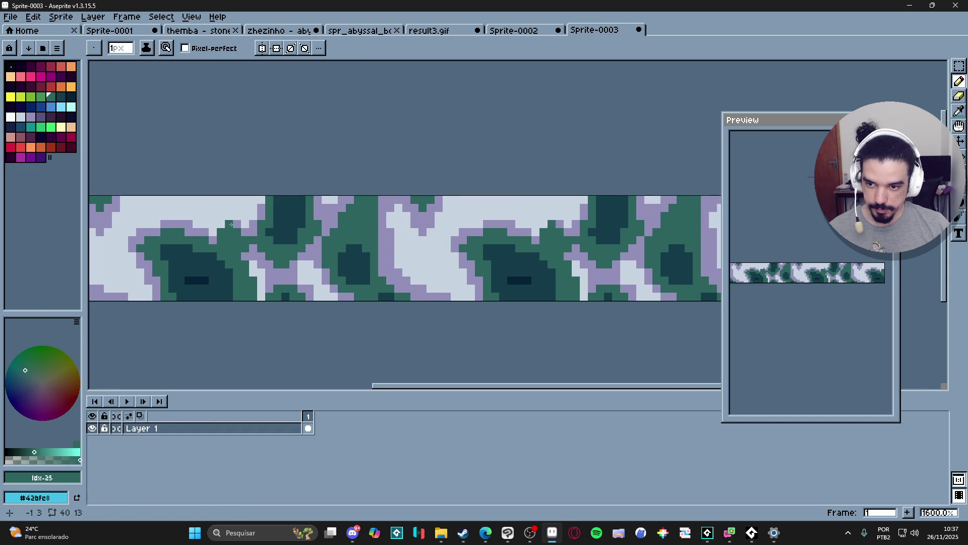
alt+click(229, 224)
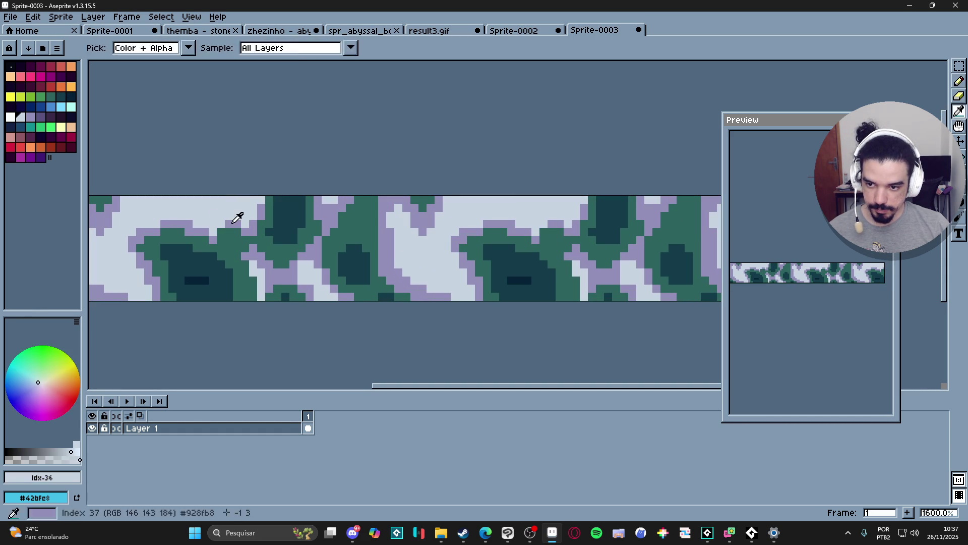
scroll(344, 250, down, 3)
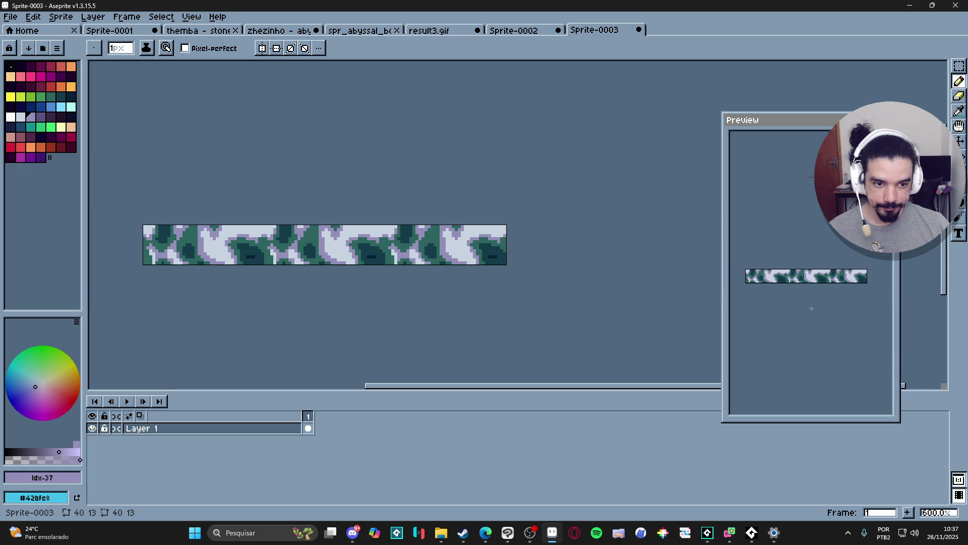
scroll(371, 246, down, 1)
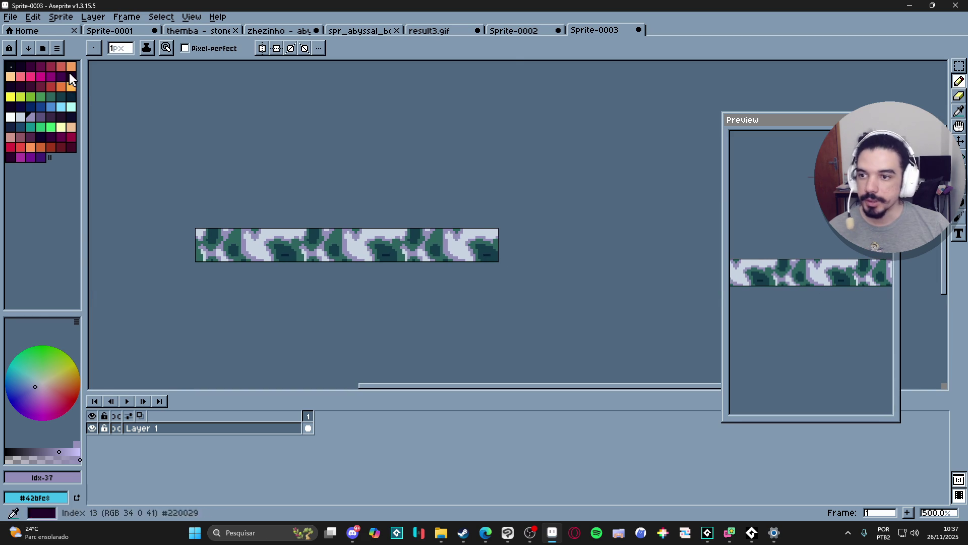
click(43, 48)
- Load the AAP-Splendor128 palette preset onto the sprite
click(214, 122)
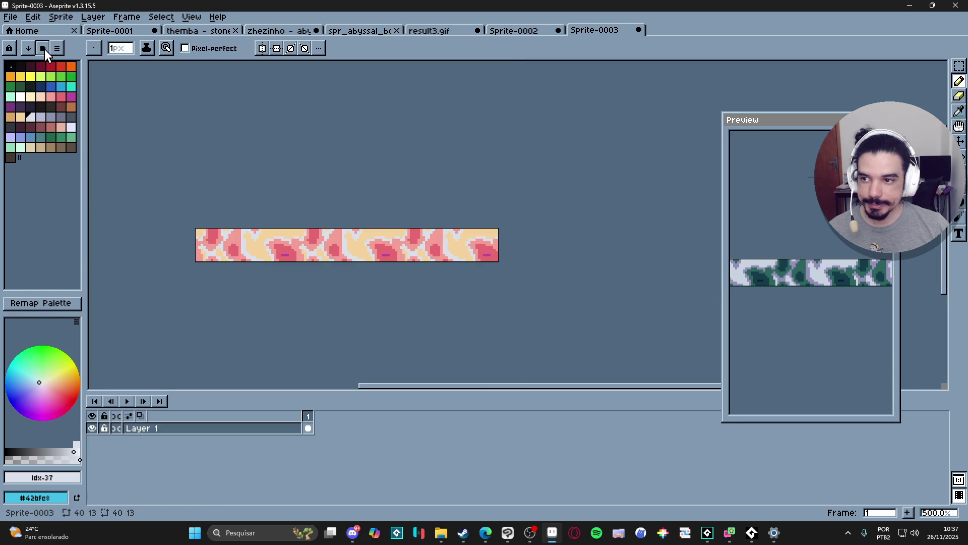
click(43, 48)
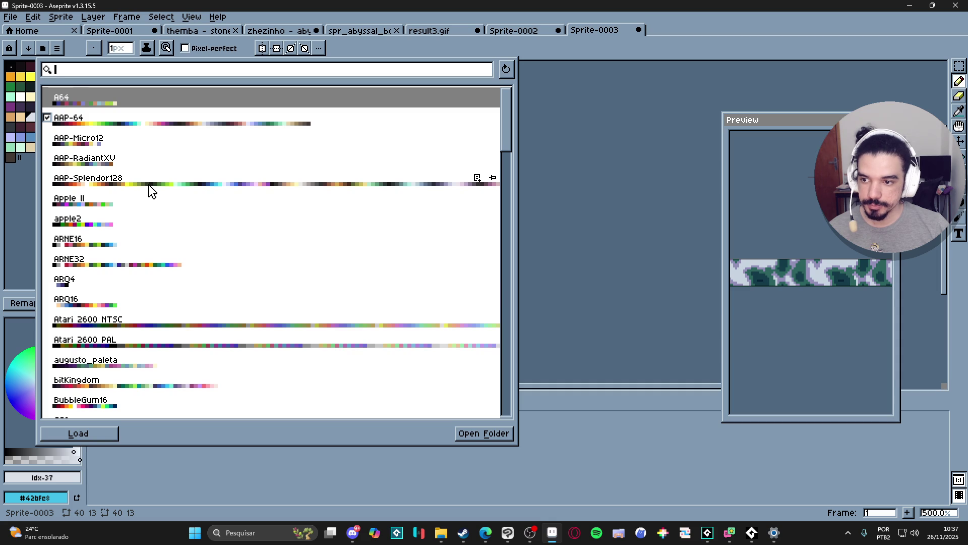
scroll(147, 174, down, 3)
scroll(150, 161, up, 3)
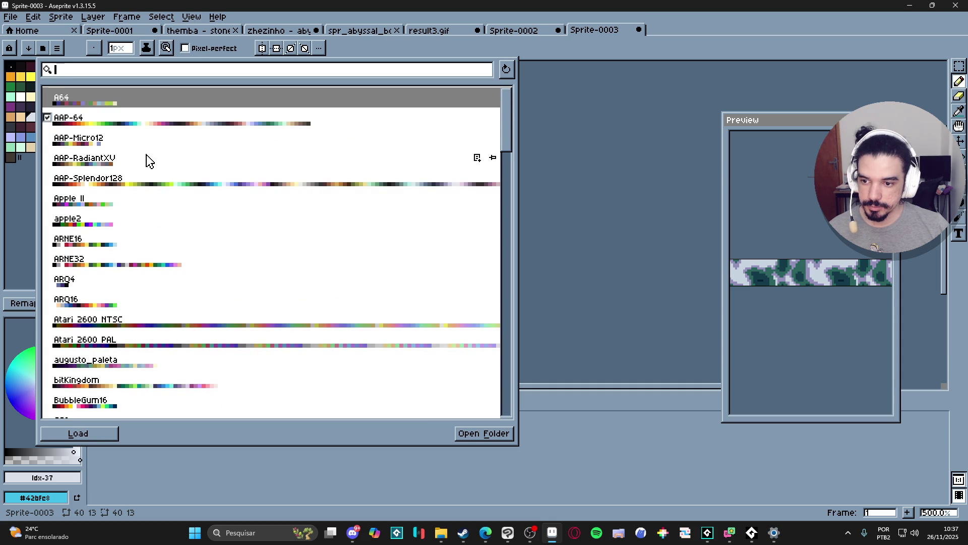
click(160, 182)
click(682, 32)
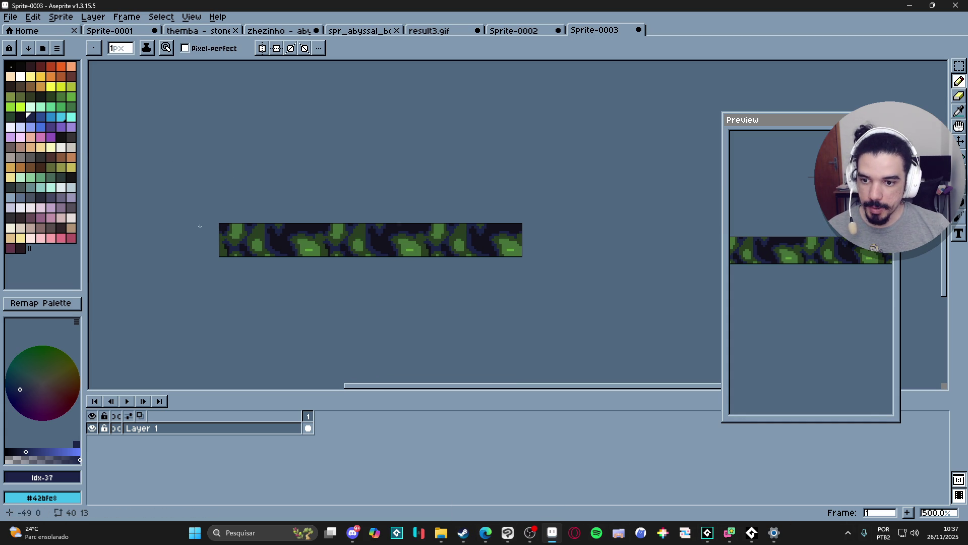
- Check the colour mode, eyedrop greens from the strip, then view spr_abyssal_bog_pond
scroll(229, 235, up, 4)
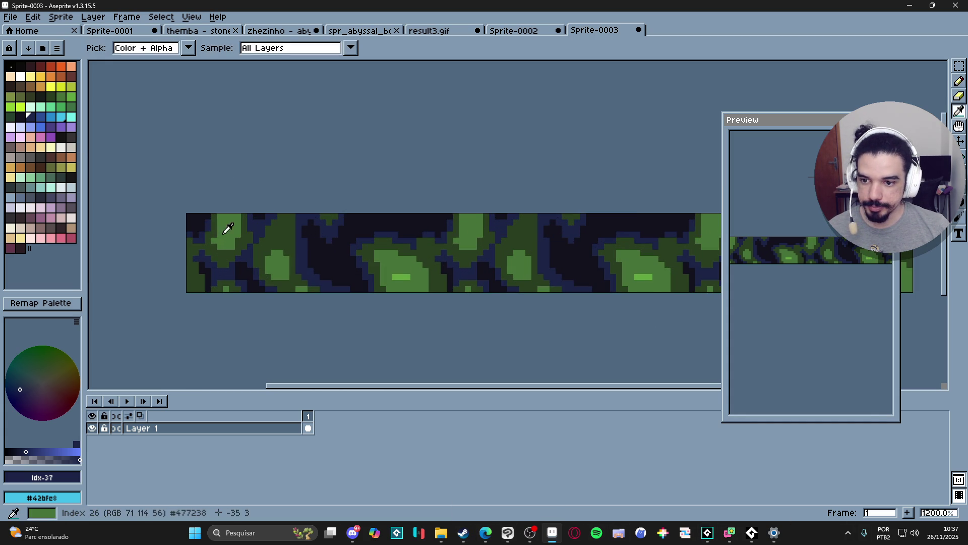
alt+click(209, 221)
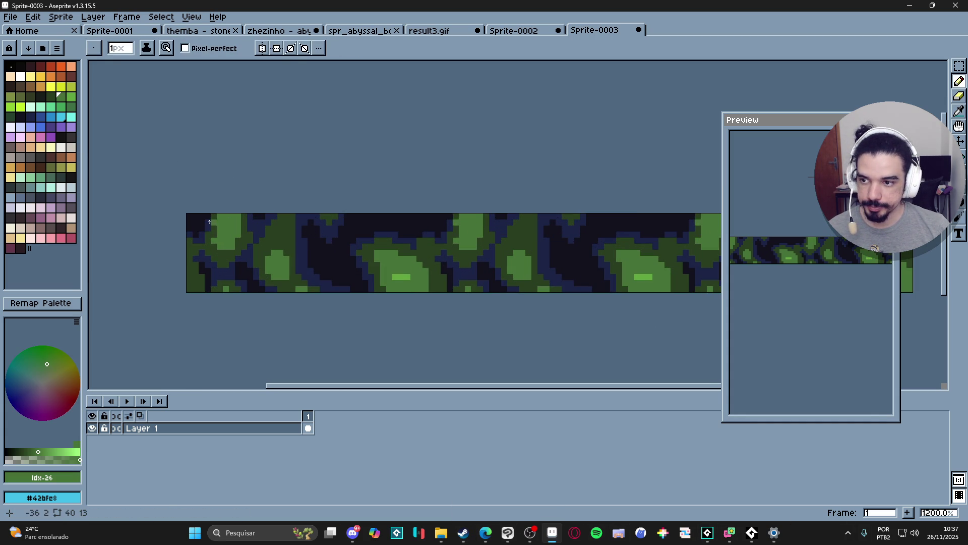
click(61, 17)
mouse_move(98, 42)
scroll(246, 230, down, 3)
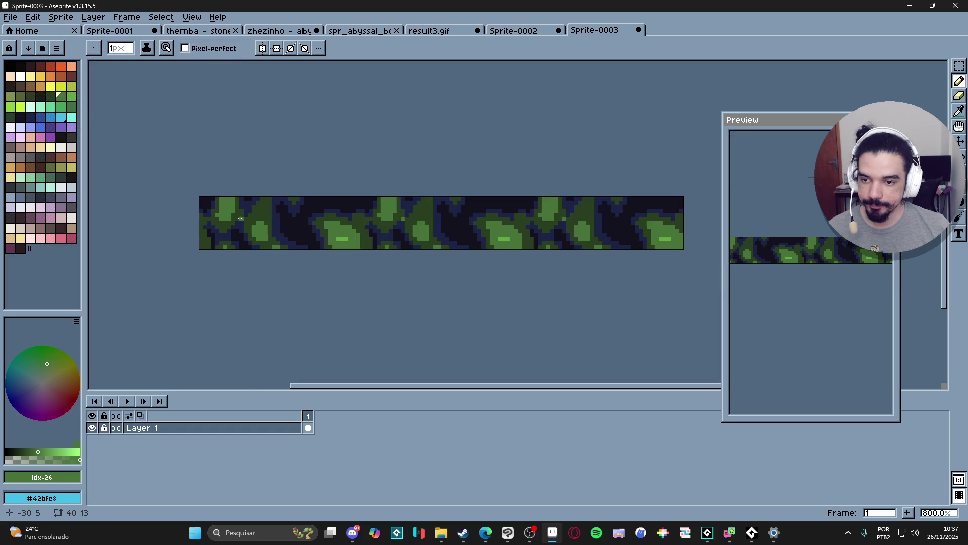
alt+click(214, 204)
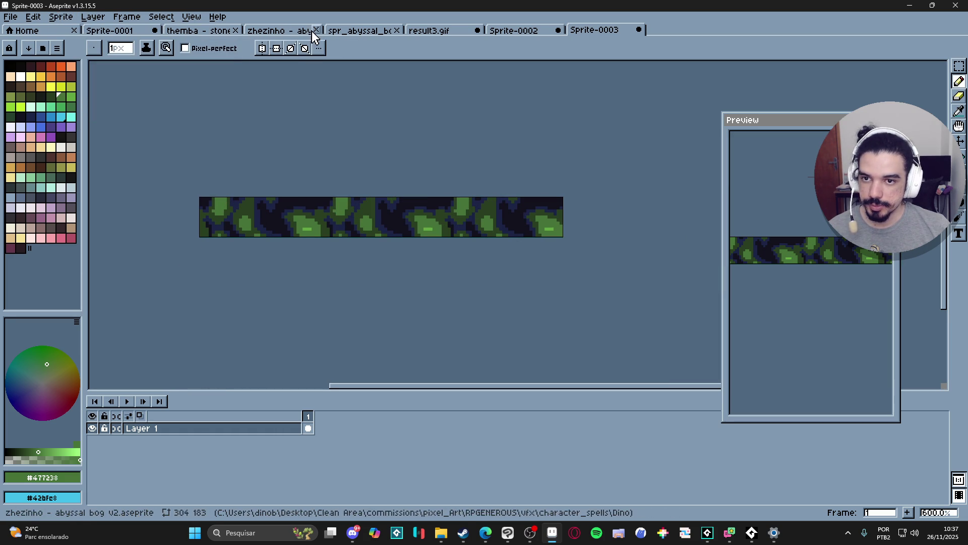
click(379, 34)
drag(380, 40, 101, 202)
click(509, 31)
scroll(438, 165, up, 2)
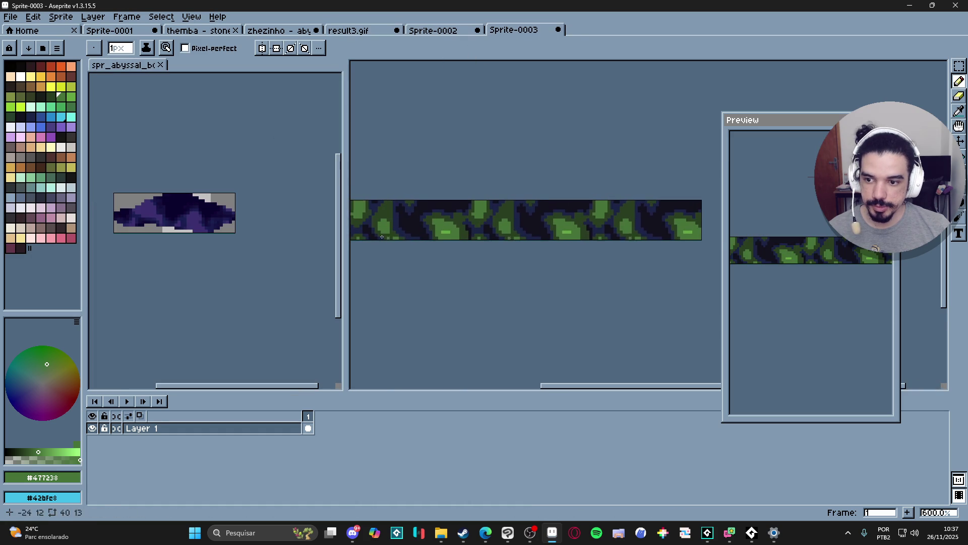
alt+click(196, 217)
click(465, 227)
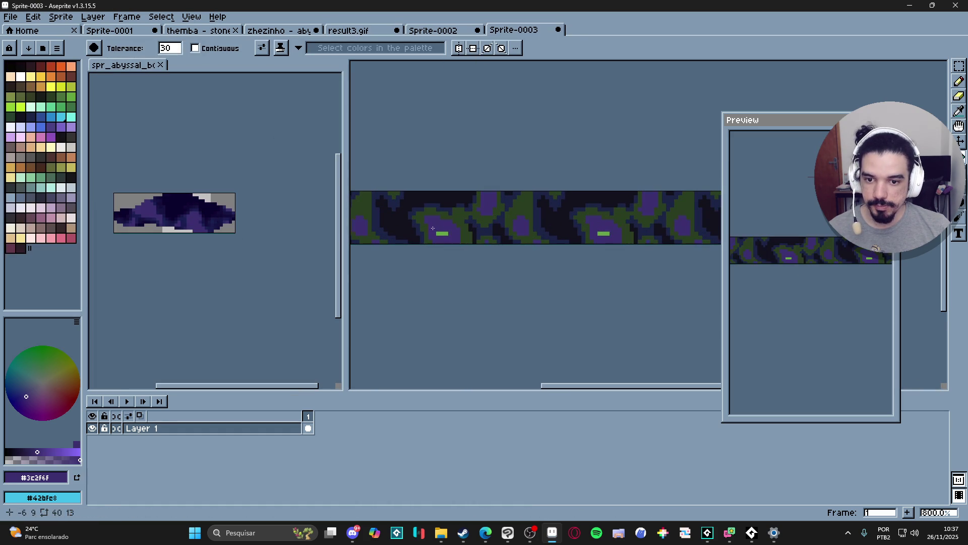
key(i)
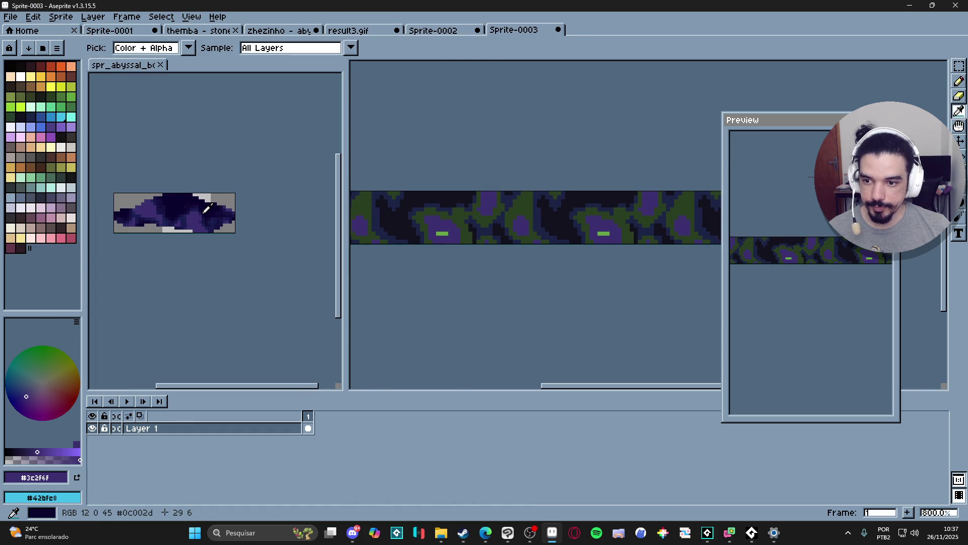
key(g)
scroll(206, 208, up, 6)
alt+click(192, 210)
click(431, 205)
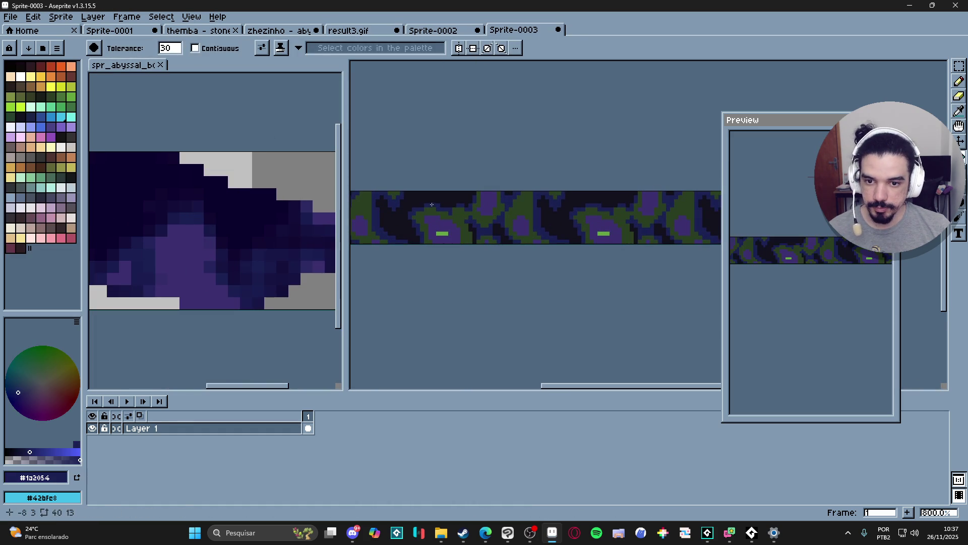
alt+click(255, 210)
click(437, 224)
scroll(437, 224, down, 1)
scroll(437, 225, up, 1)
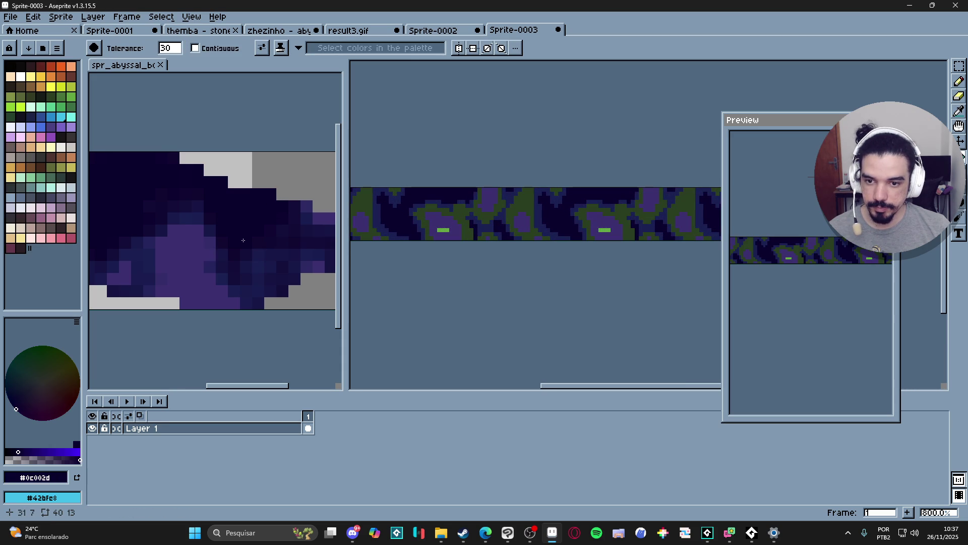
alt+click(201, 214)
click(383, 217)
key(ctrl+z)
alt+click(195, 199)
click(431, 202)
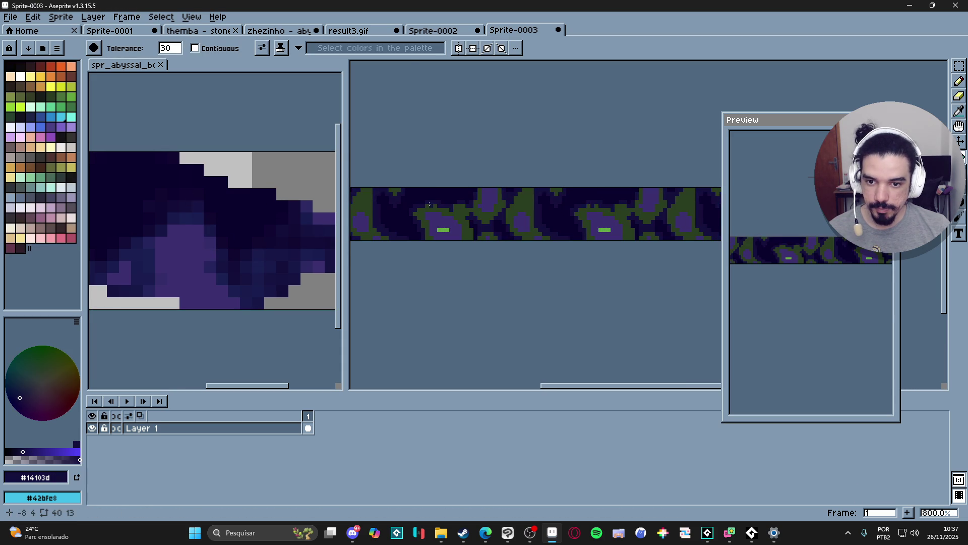
alt+click(204, 216)
click(383, 217)
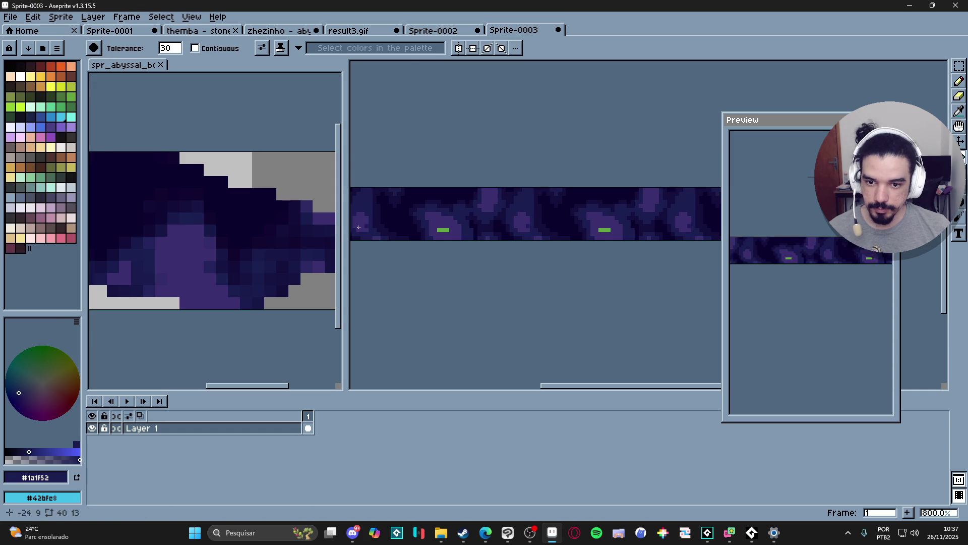
alt+click(204, 259)
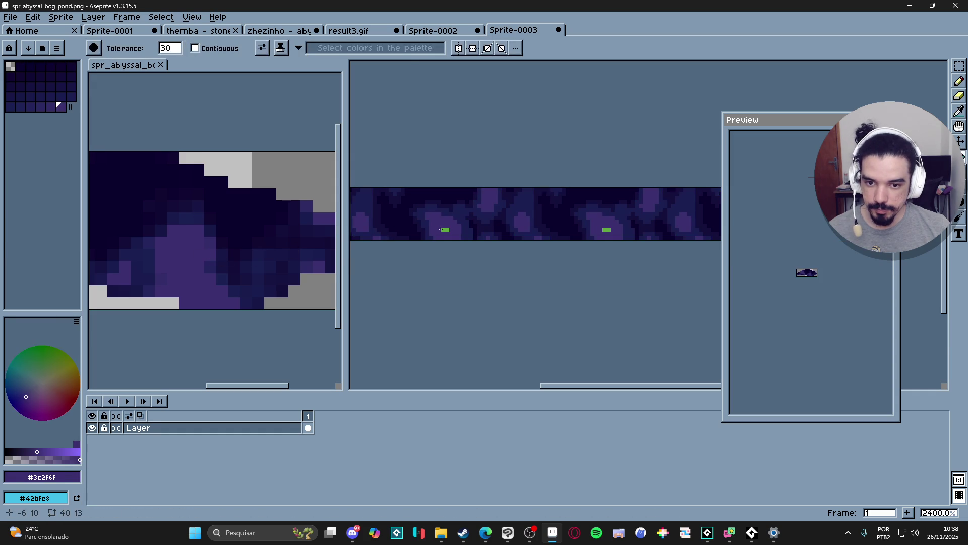
click(443, 230)
scroll(452, 233, down, 3)
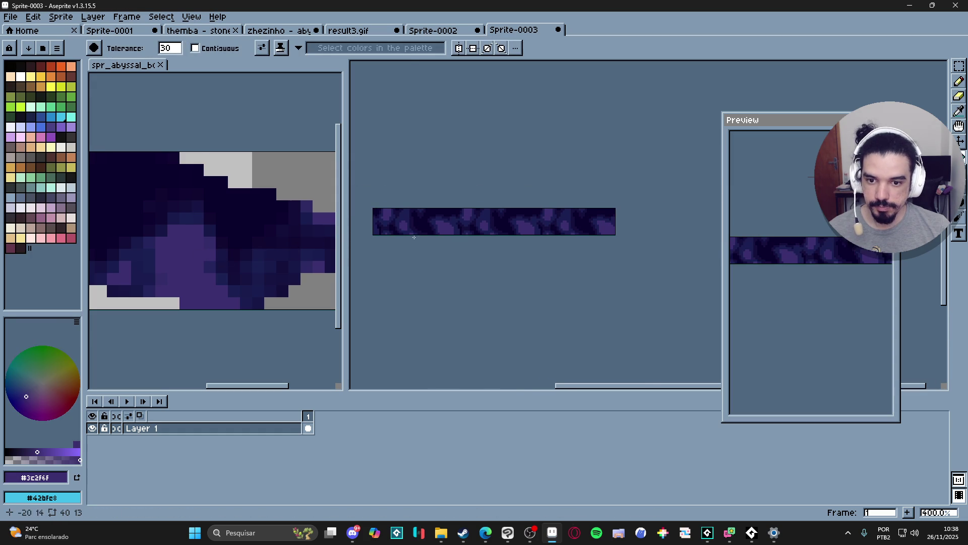
scroll(429, 227, up, 6)
alt+click(446, 219)
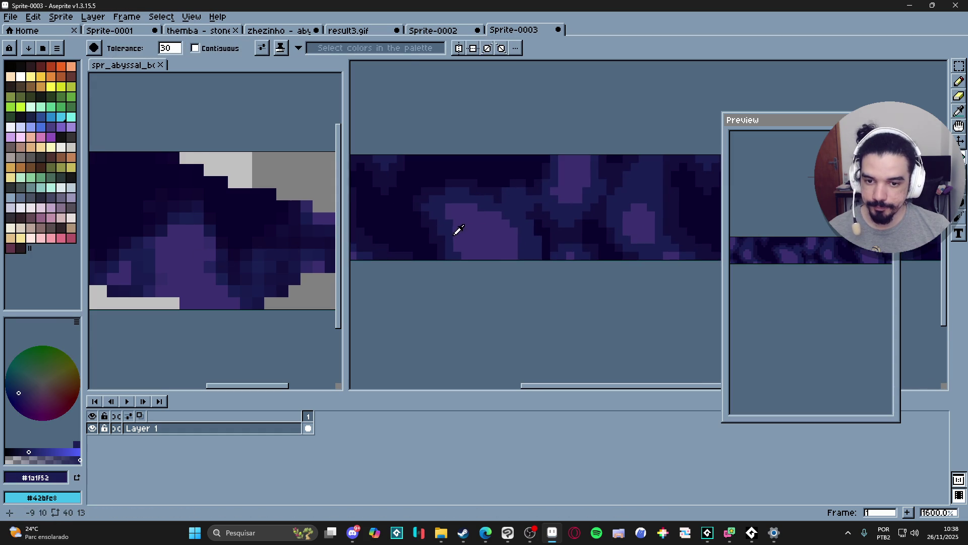
alt+click(460, 230)
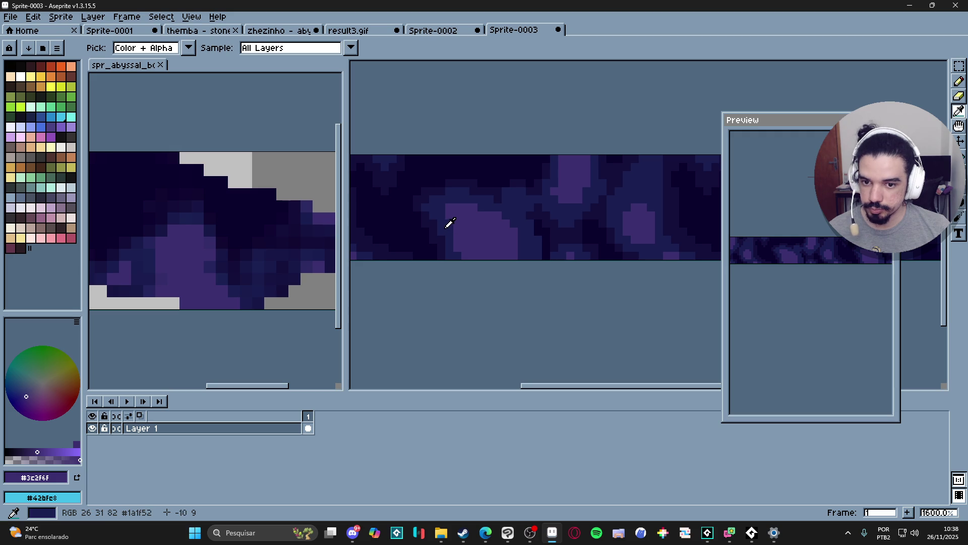
click(56, 129)
click(456, 223)
key(ctrl+z)
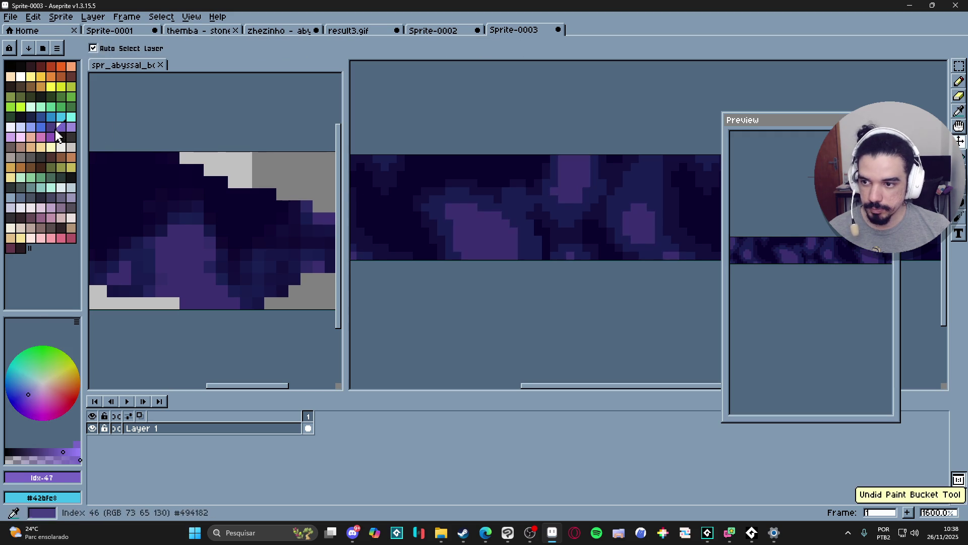
click(50, 127)
click(469, 227)
key(ctrl+z)
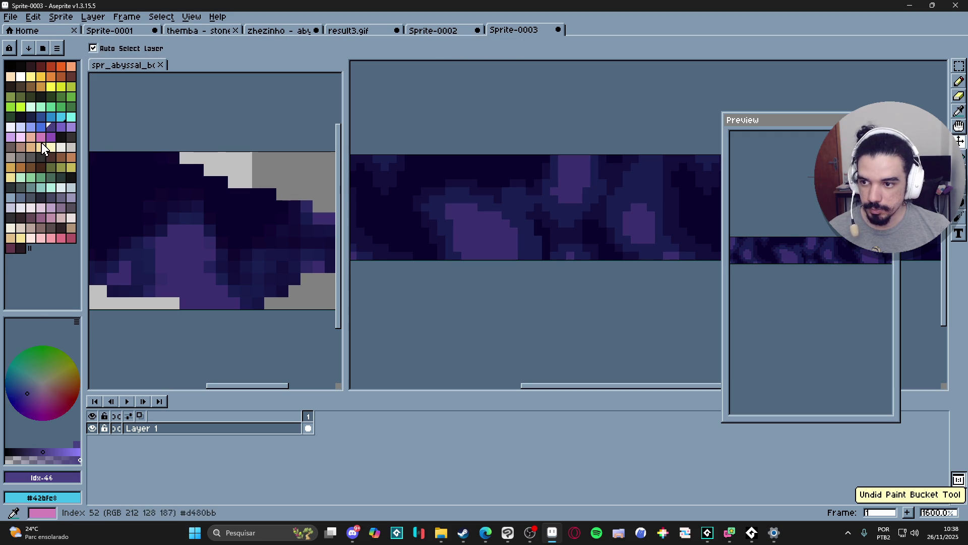
scroll(485, 218, down, 4)
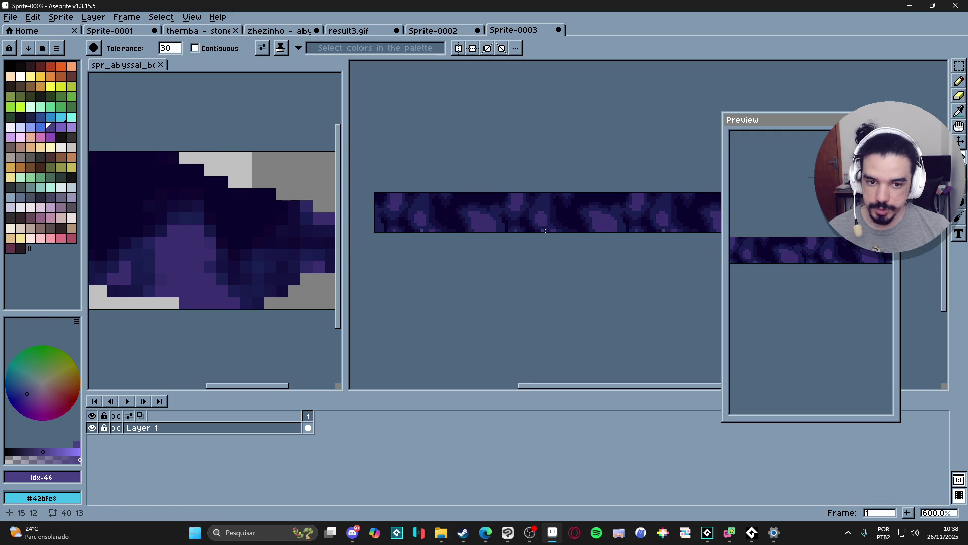
scroll(492, 223, up, 3)
alt+click(484, 234)
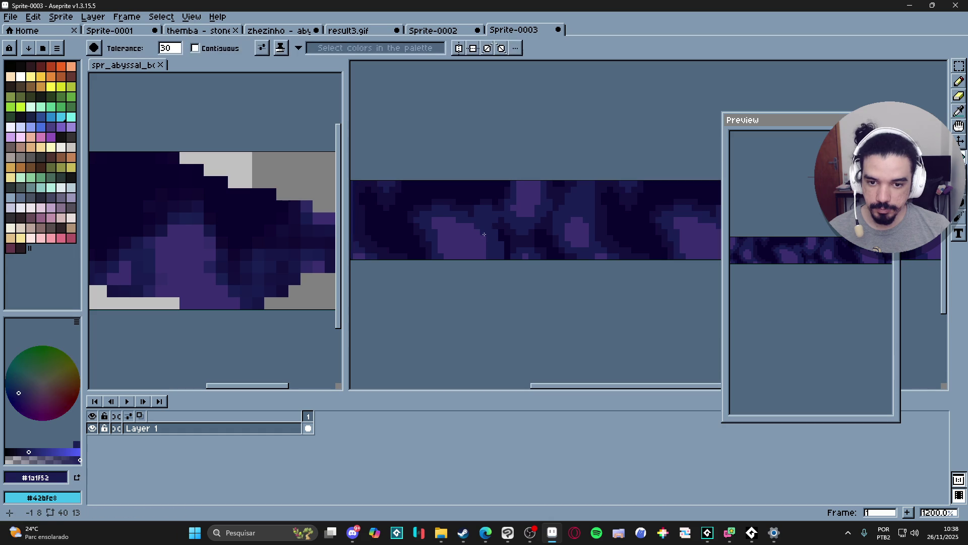
scroll(472, 231, down, 5)
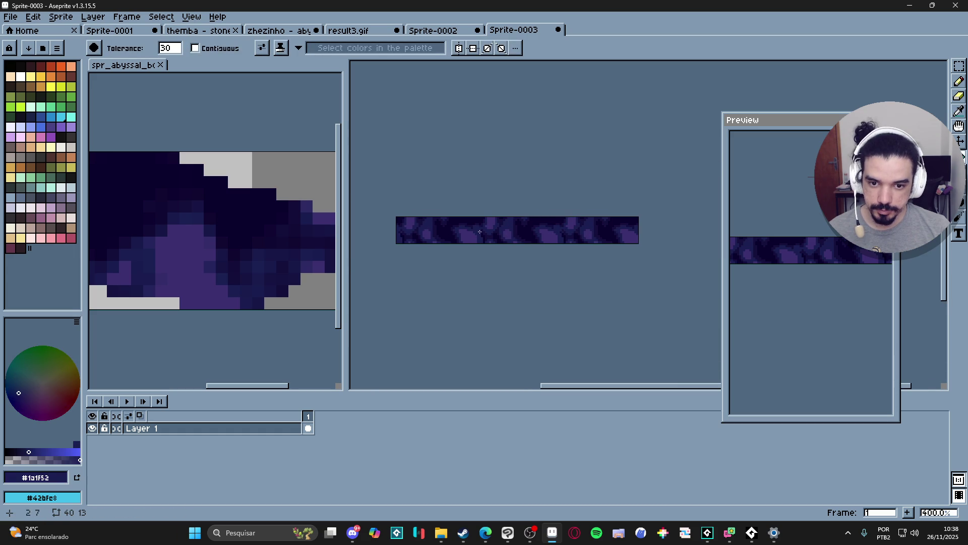
scroll(489, 231, up, 5)
alt+click(489, 231)
key(b)
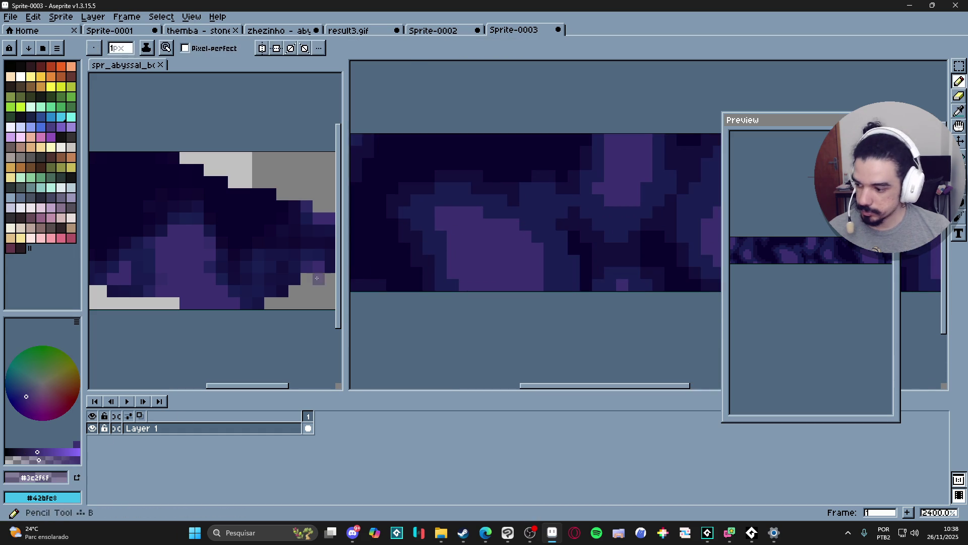
alt+click(503, 223)
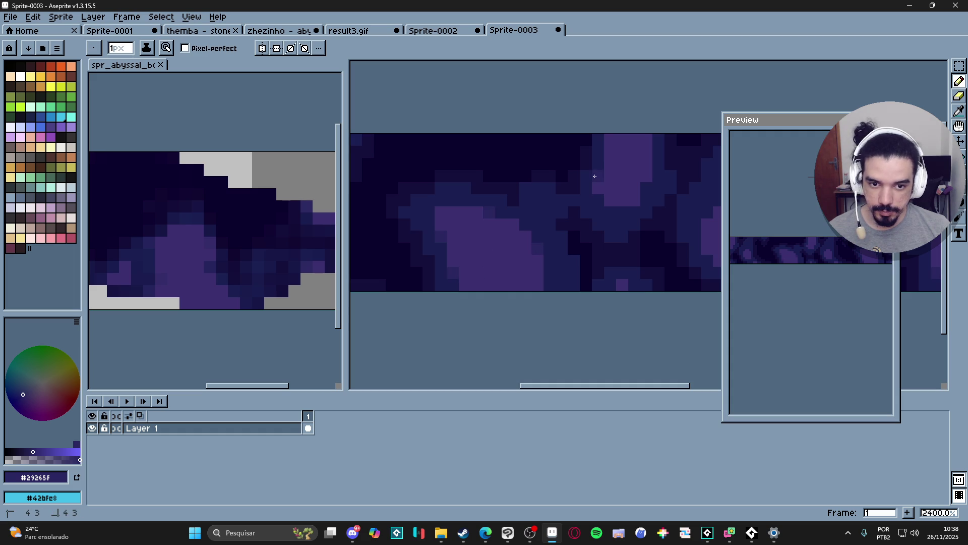
scroll(528, 216, down, 2)
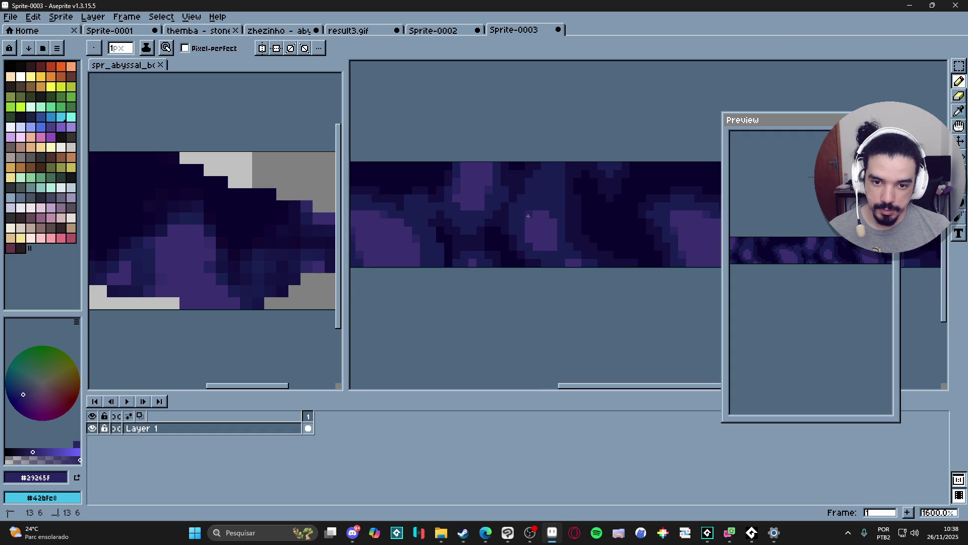
scroll(551, 210, down, 1)
scroll(551, 210, up, 2)
scroll(449, 262, down, 2)
scroll(545, 240, up, 1)
scroll(569, 242, down, 4)
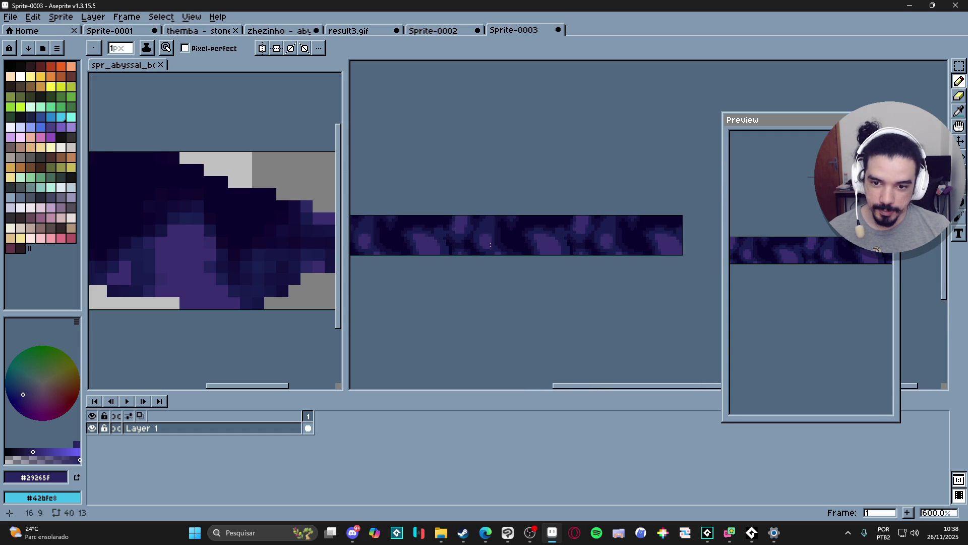
scroll(488, 245, left, 2)
scroll(473, 210, up, 5)
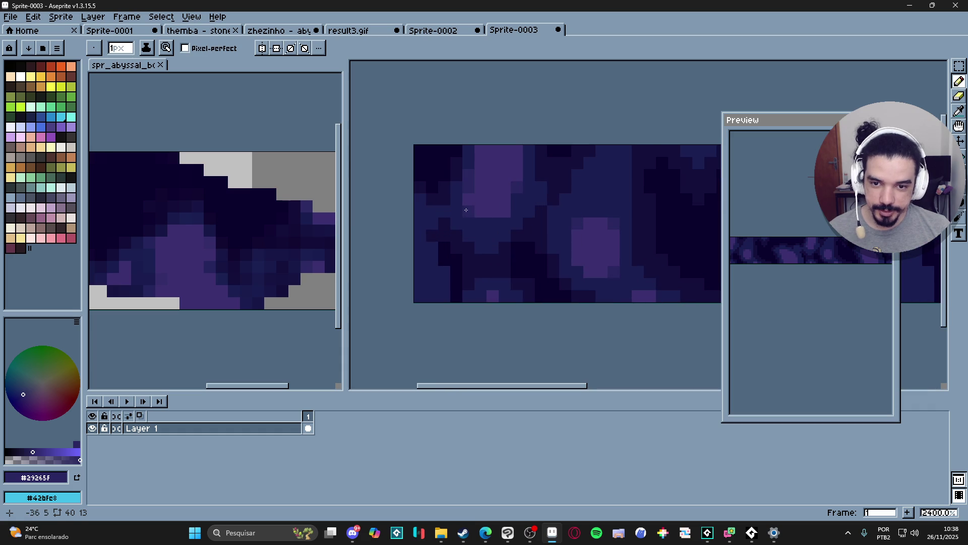
scroll(502, 228, down, 3)
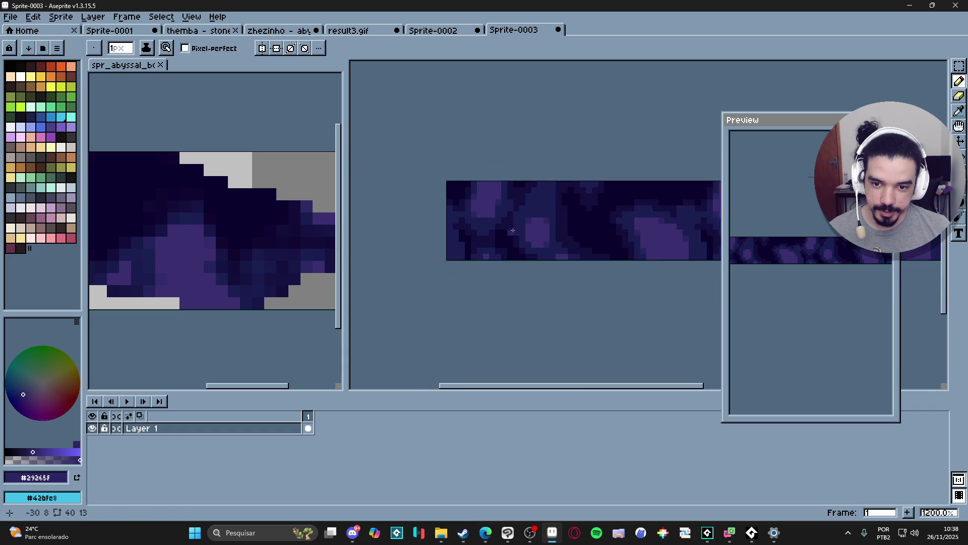
scroll(504, 232, down, 3)
scroll(605, 250, right, 3)
scroll(460, 266, down, 1)
scroll(524, 244, left, 1)
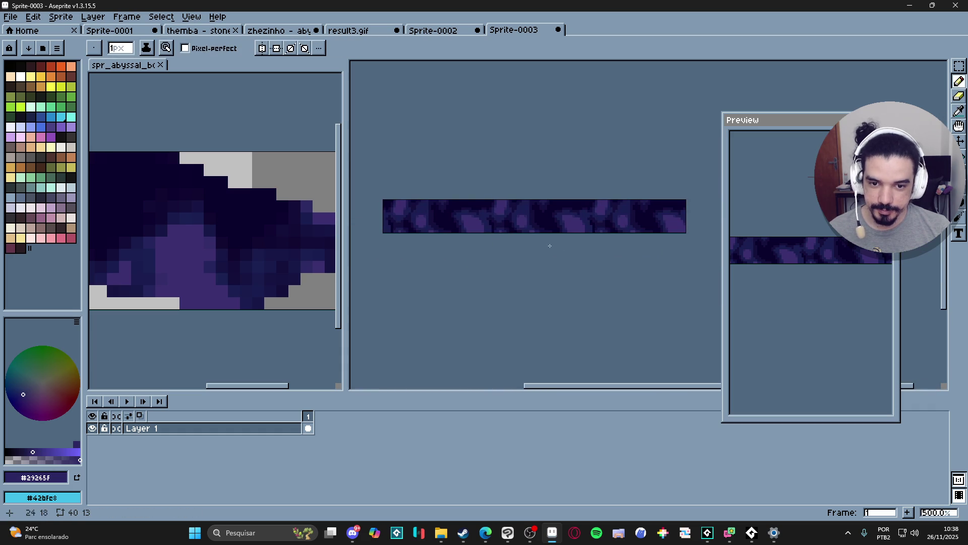
scroll(508, 185, right, 1)
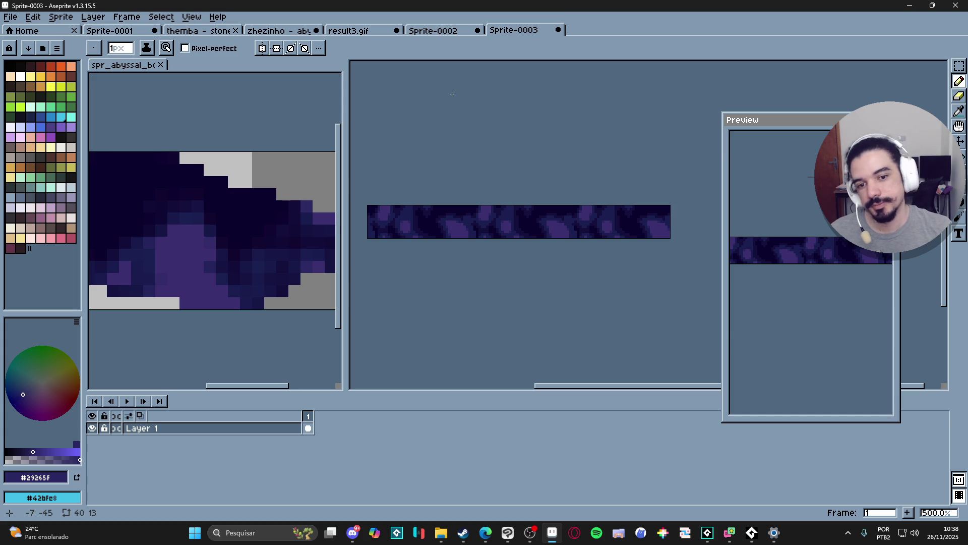
click(128, 16)
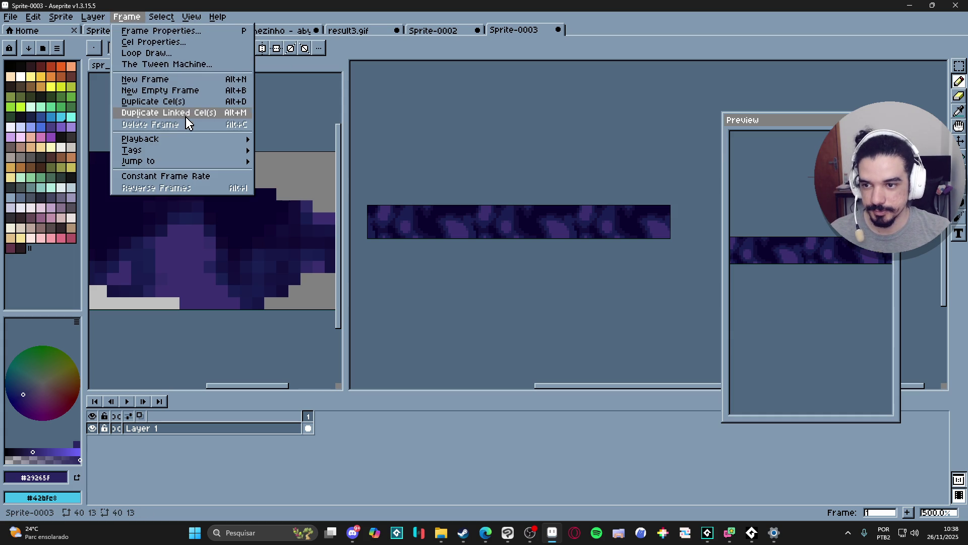
- Set View > Tiled Mode to None so the canvas shows one strip
mouse_move(200, 19)
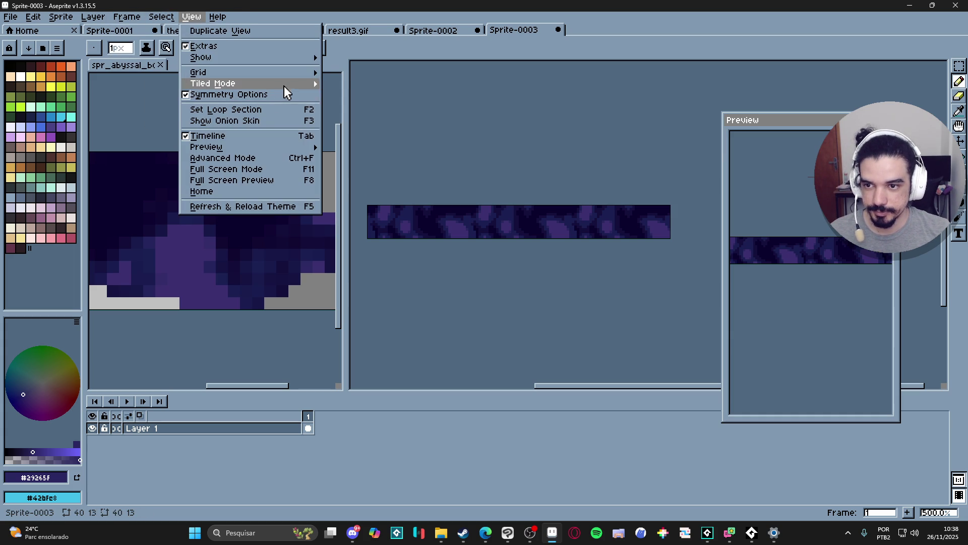
mouse_move(314, 86)
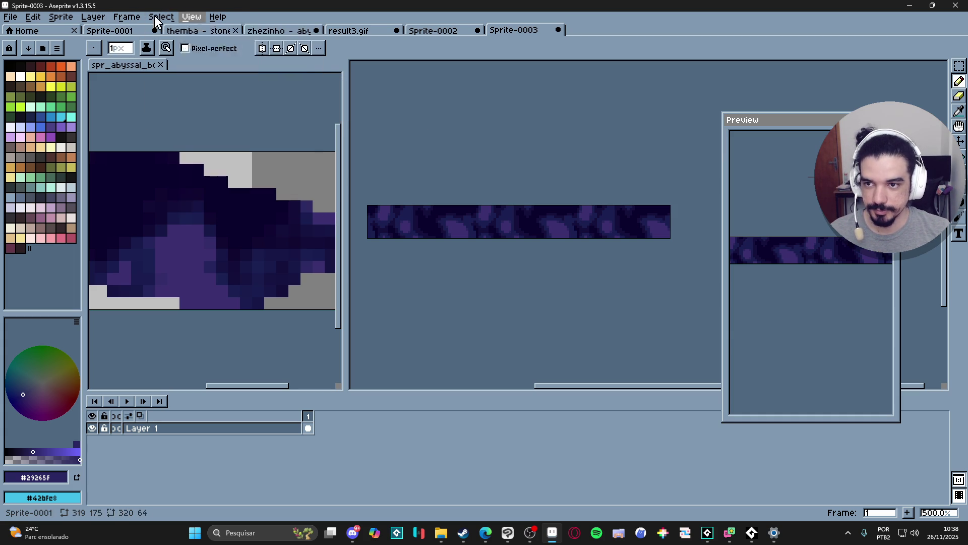
mouse_move(126, 17)
mouse_move(221, 82)
click(348, 86)
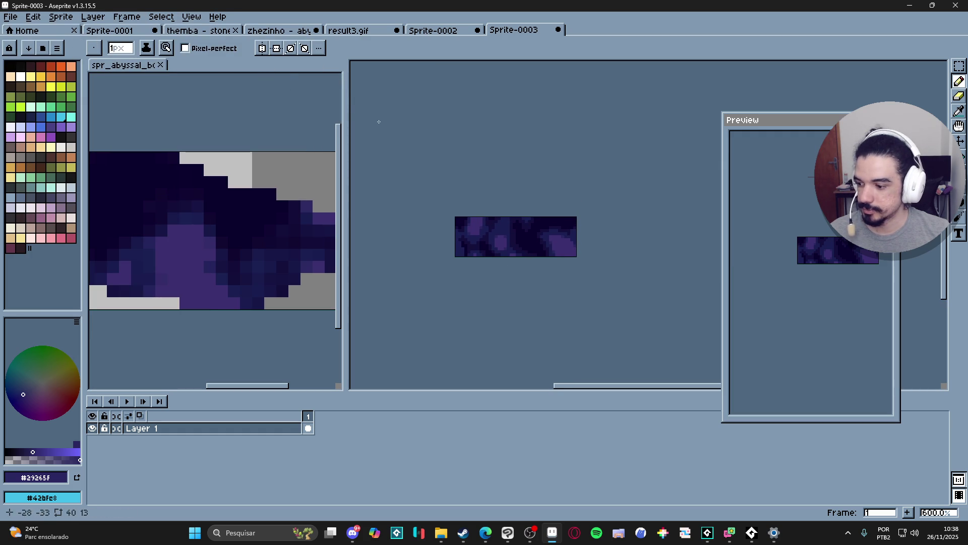
- Run the BG Auto-Scroll script with Insert Animation Frames set to 10
click(33, 16)
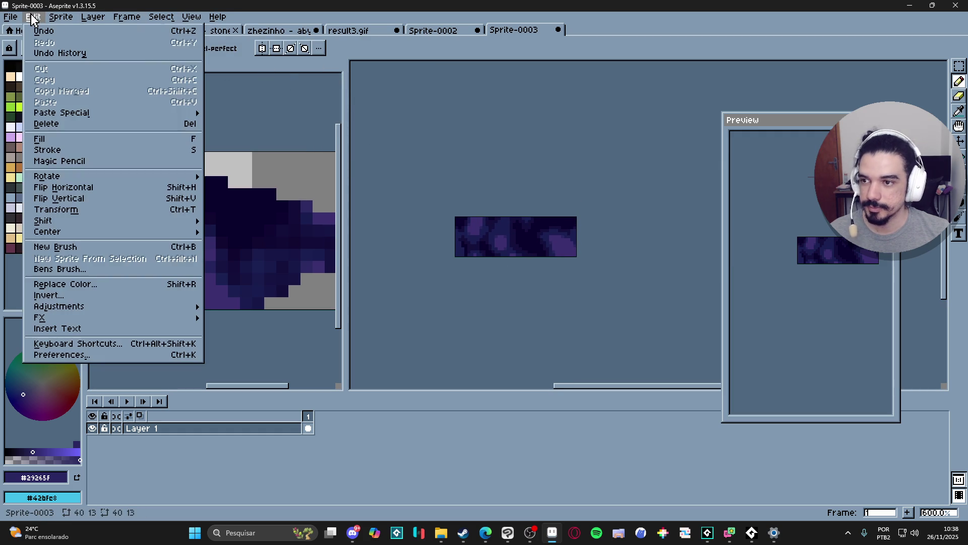
click(33, 17)
click(33, 17)
mouse_move(10, 17)
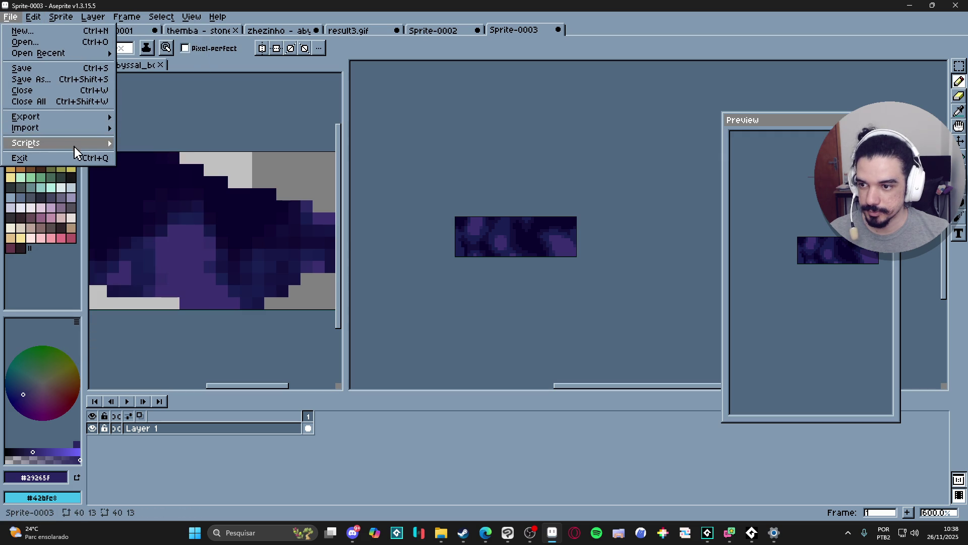
mouse_move(31, 143)
click(151, 142)
key(BackSpace)
key(BackSpace)
text(10)
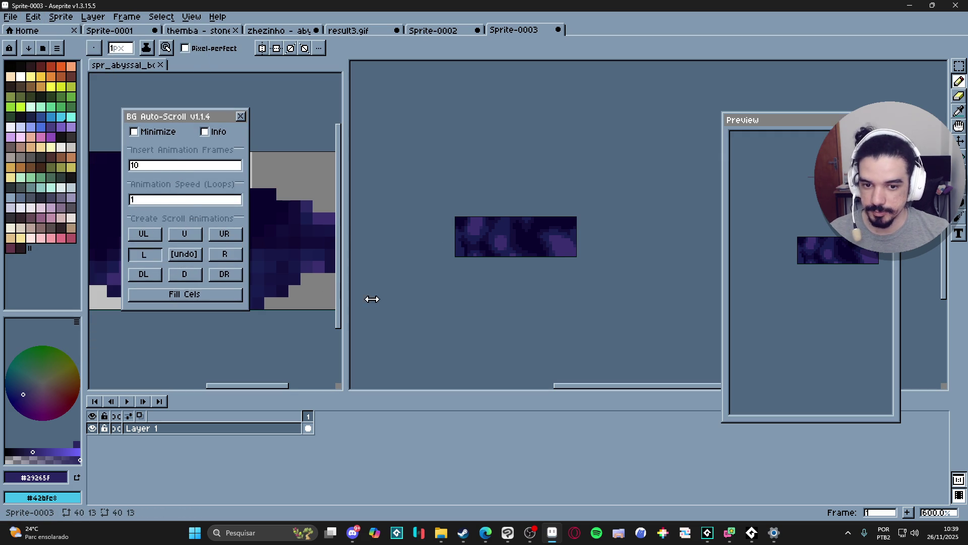
- Generate the 10 scrolling frames, preview and stop playback, then select Layer 1
click(240, 117)
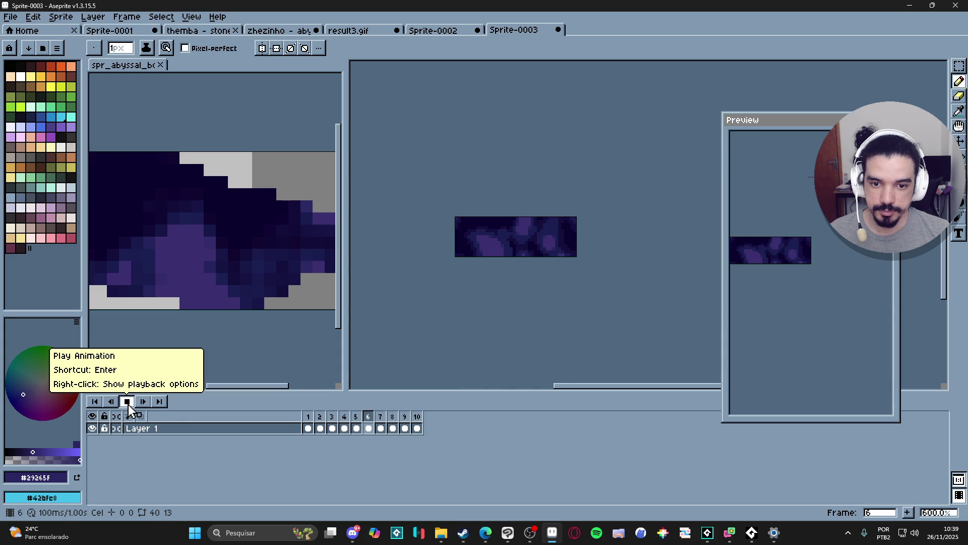
click(127, 401)
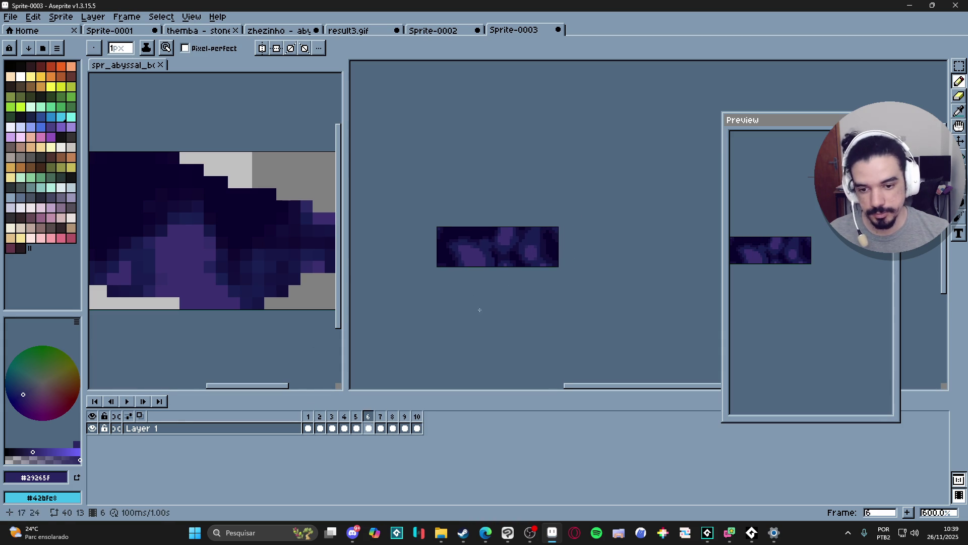
click(296, 428)
scroll(259, 176, down, 3)
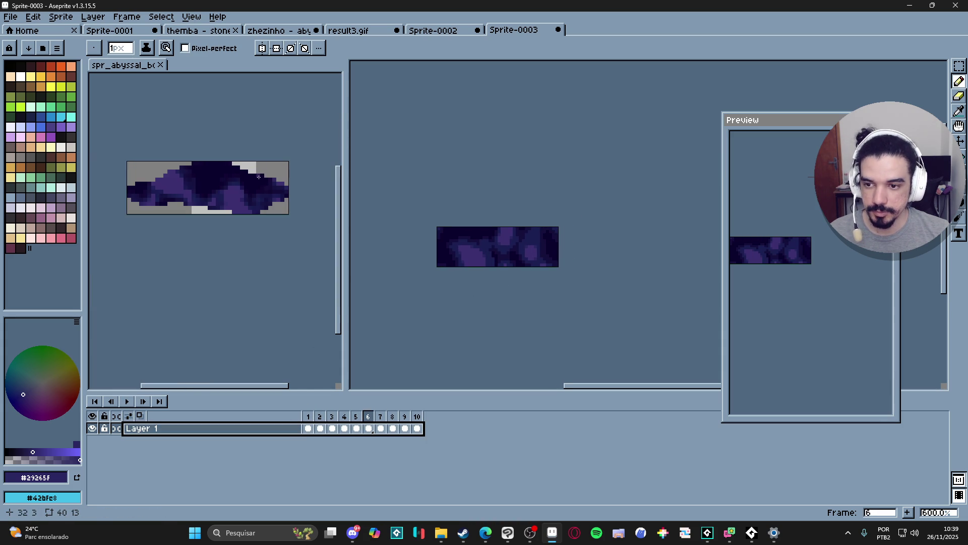
- Add Layer 2 and paste the puddle shape into it on frame 1
key(v)
click(238, 194)
click(472, 280)
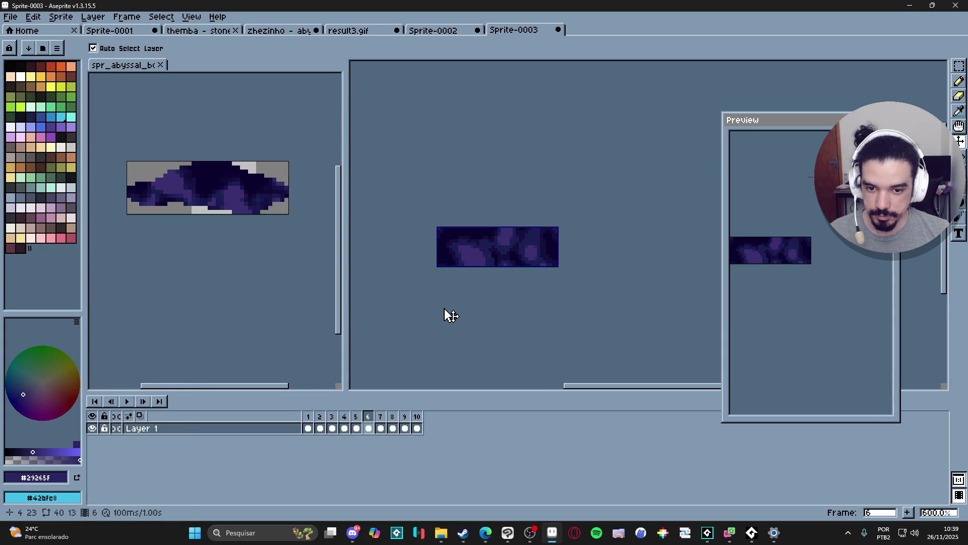
key(shift+n)
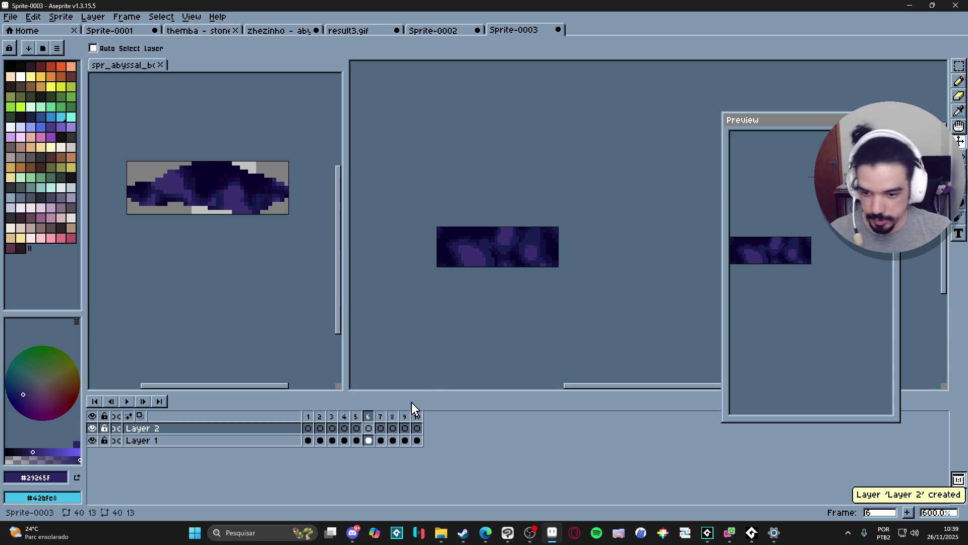
key(Left)
key(Left)
key(Left)
key(ctrl+a)
key(ctrl+t)
click(511, 279)
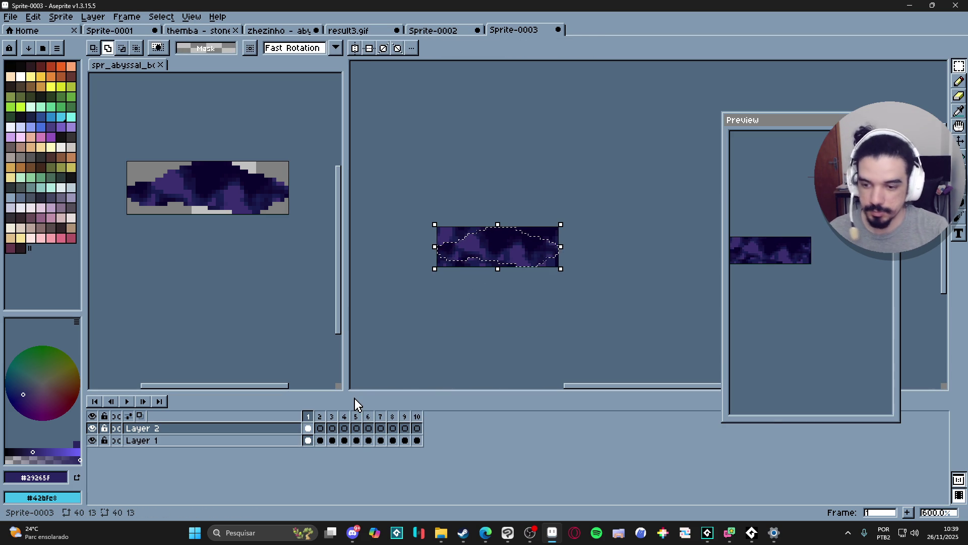
- Fill the puddle selection on Layer 2 with green Idx-32
click(51, 107)
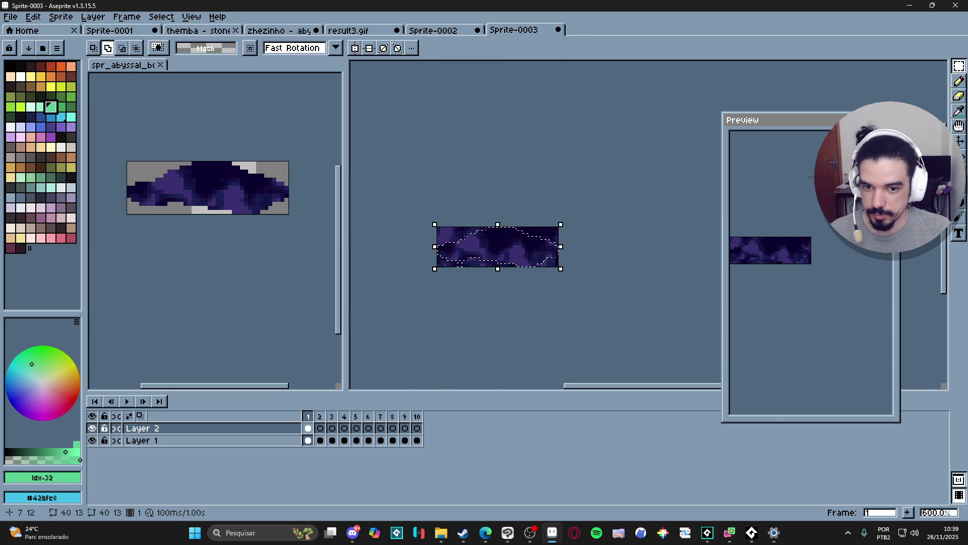
key(g)
click(497, 245)
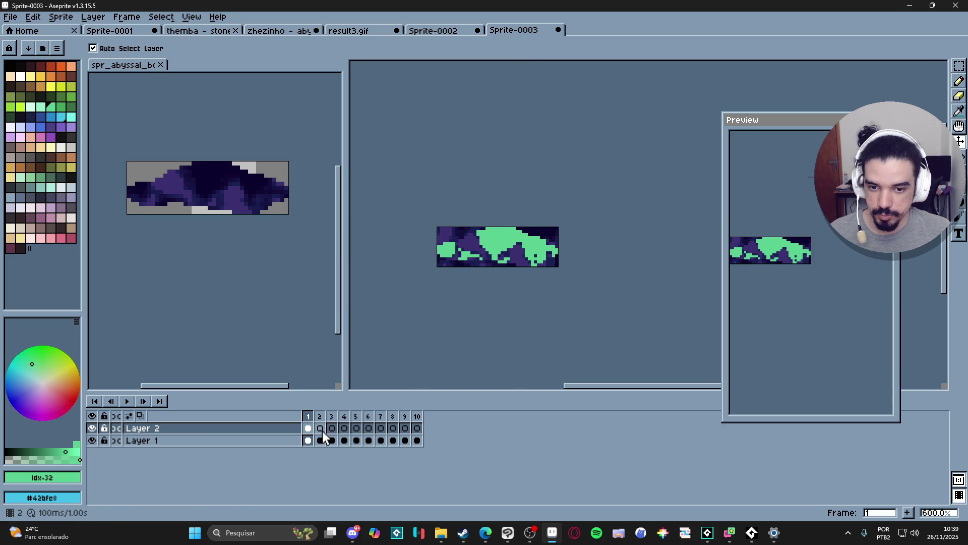
key(w)
key(v)
drag(486, 262, 499, 262)
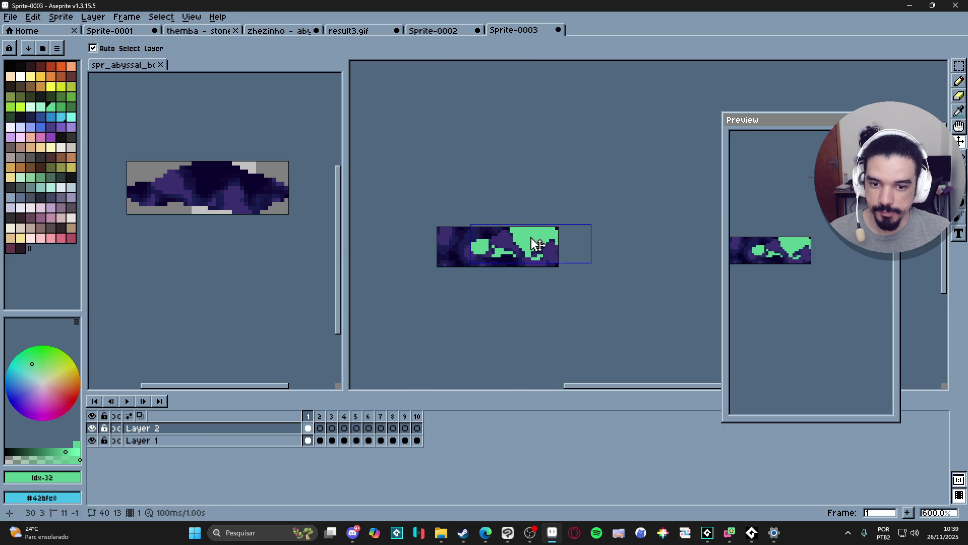
key(ctrl+z)
key(ctrl+z)
key(ctrl+z)
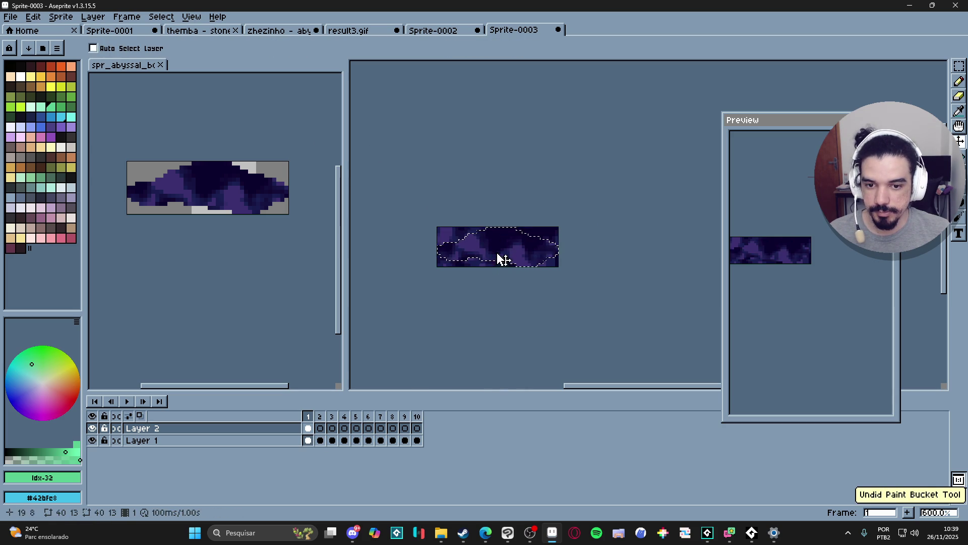
key(b)
click(498, 254)
key(f)
key(ctrl+d)
- Select frames 1–10 on both layers
drag(532, 288, 538, 290)
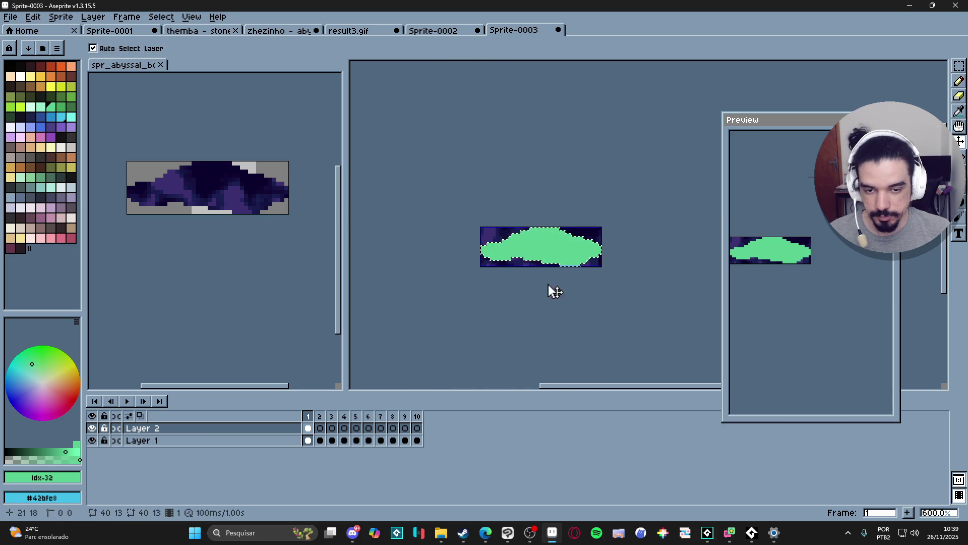
key(v)
key(b)
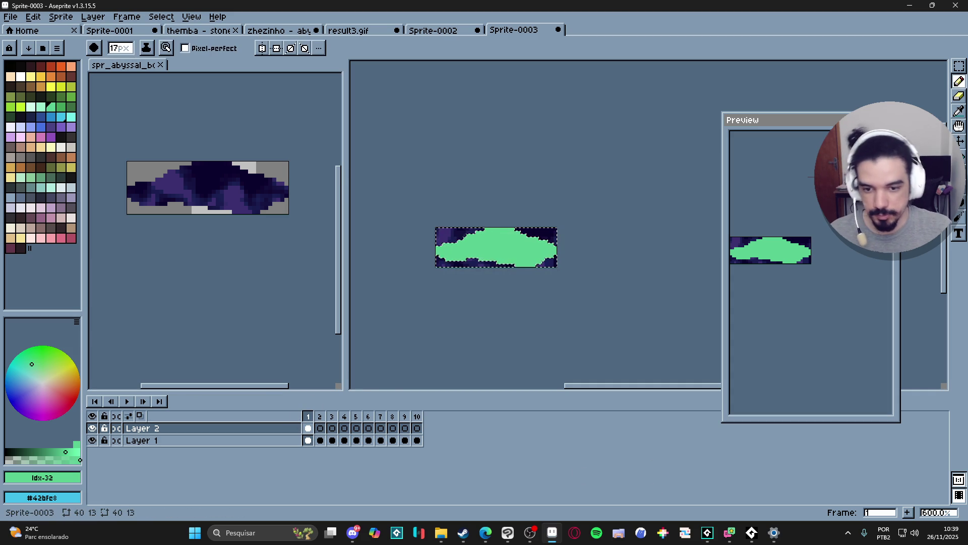
drag(417, 446, 307, 433)
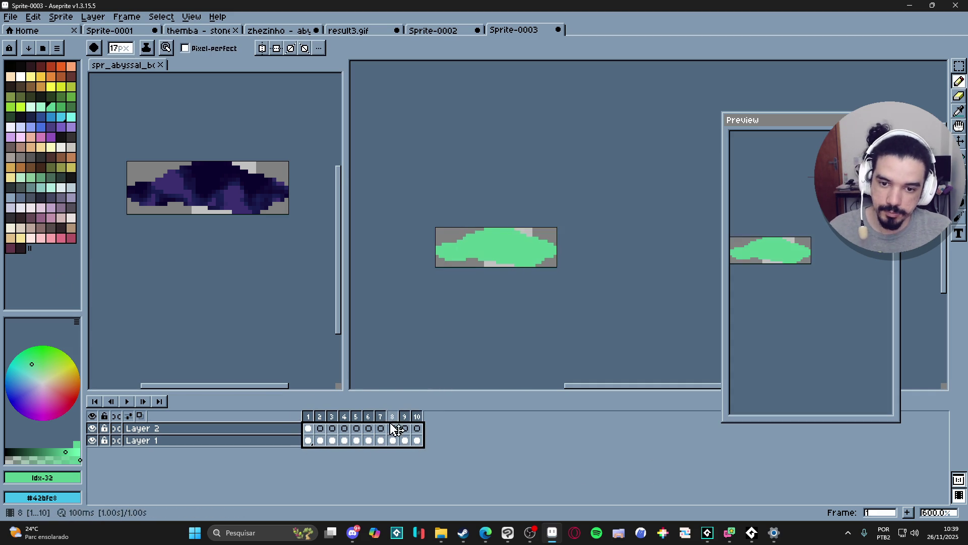
- Hide green Layer 2 and play the scrolling animation, then stop it
click(91, 427)
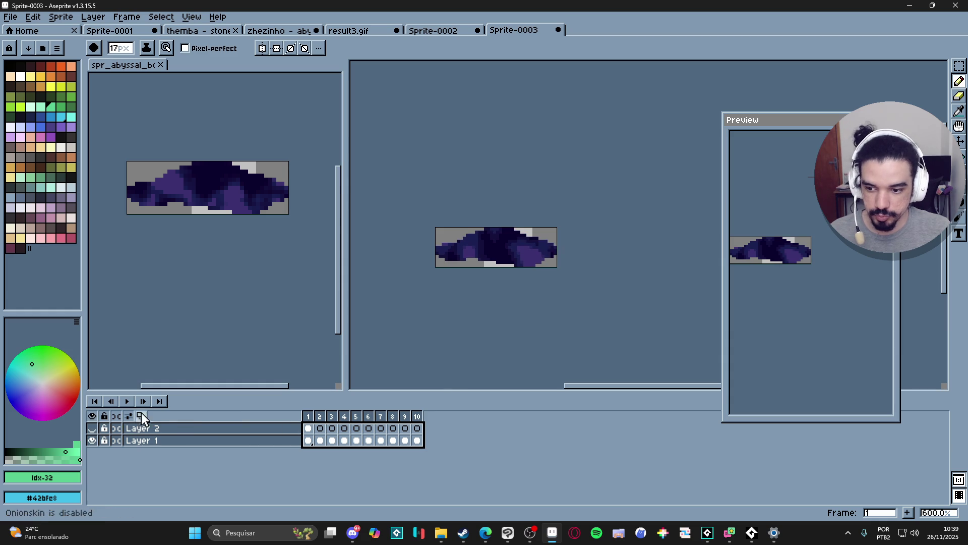
click(126, 402)
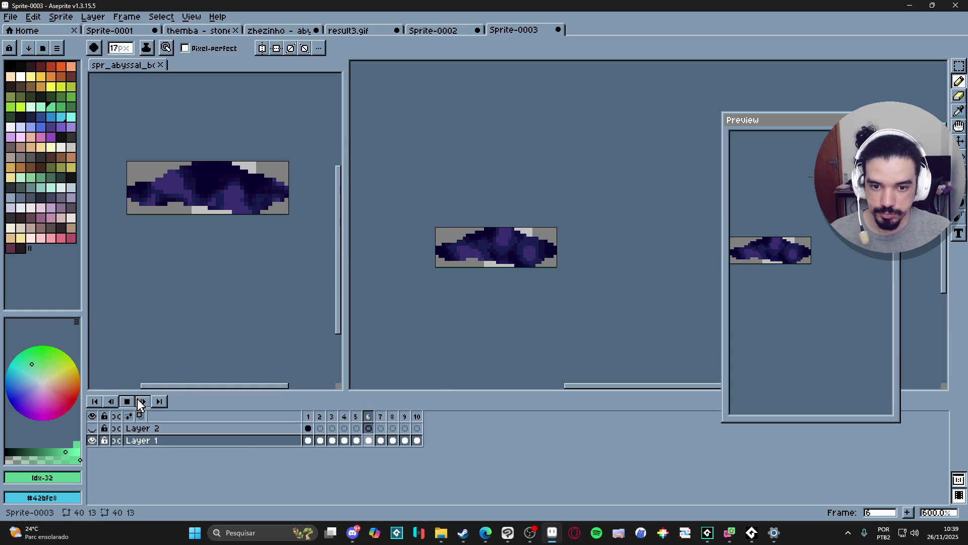
click(154, 19)
mouse_move(127, 17)
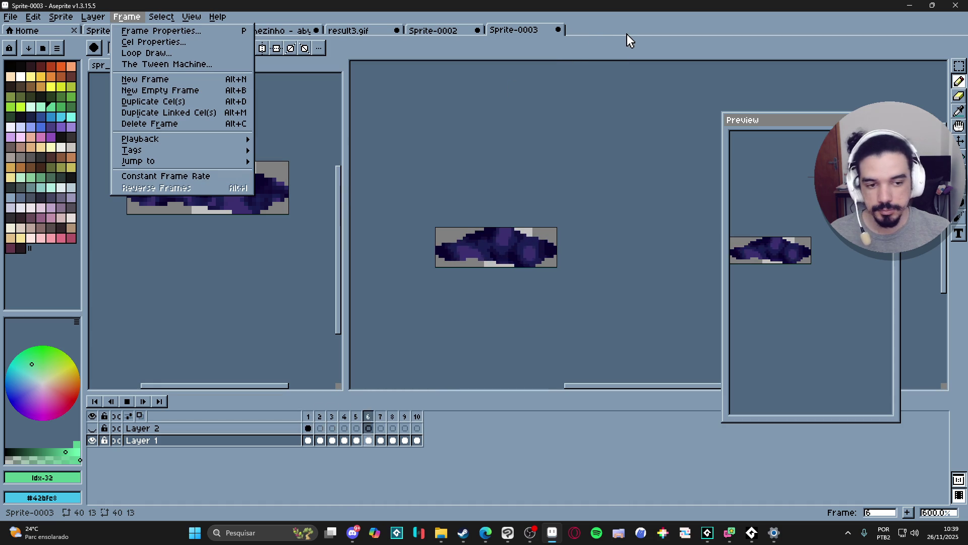
key(Escape)
key(Return)
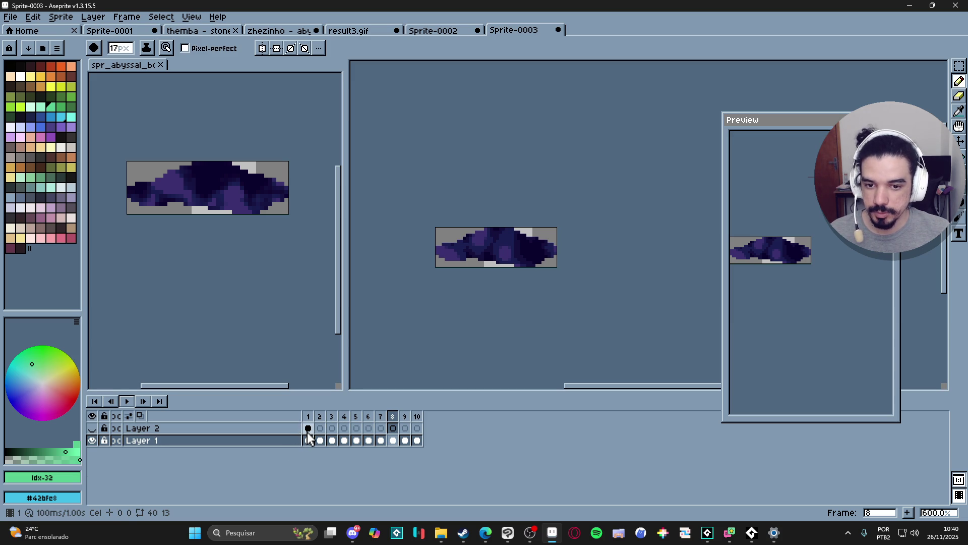
- Select Layer 1 across all frames and open Canvas Size with Ctrl+Alt+C
click(308, 428)
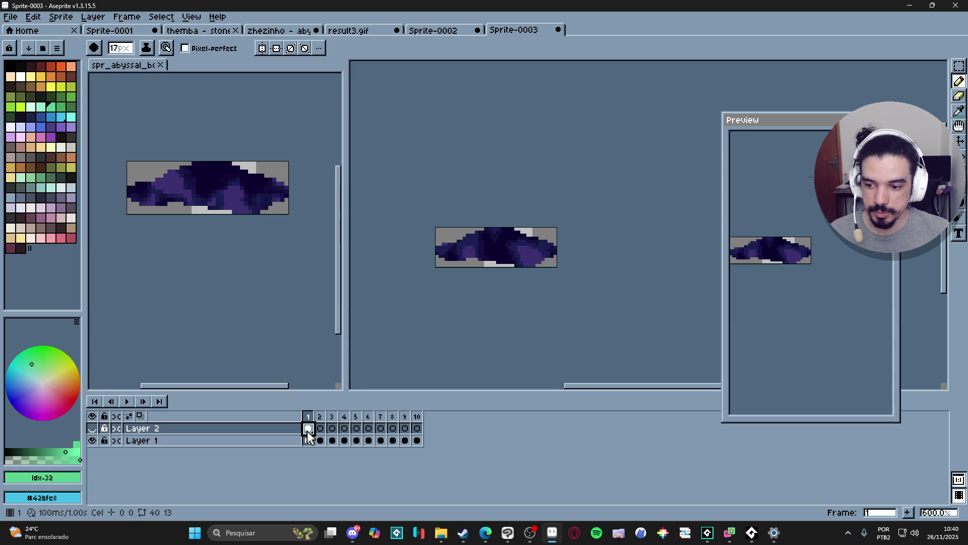
click(255, 440)
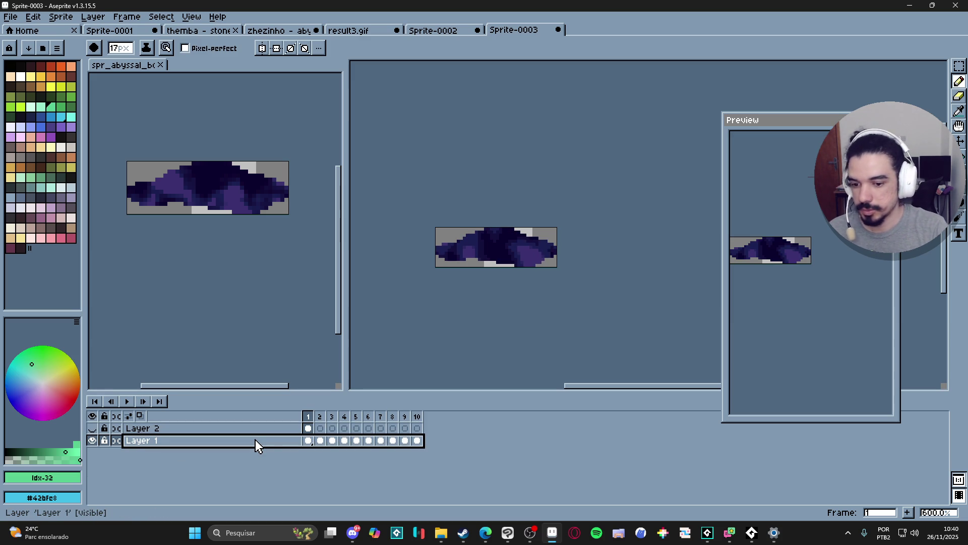
key(ctrl+alt+c)
- Pad the canvas to 42×15 px with a one-pixel border
drag(563, 249, 567, 249)
drag(518, 225, 523, 222)
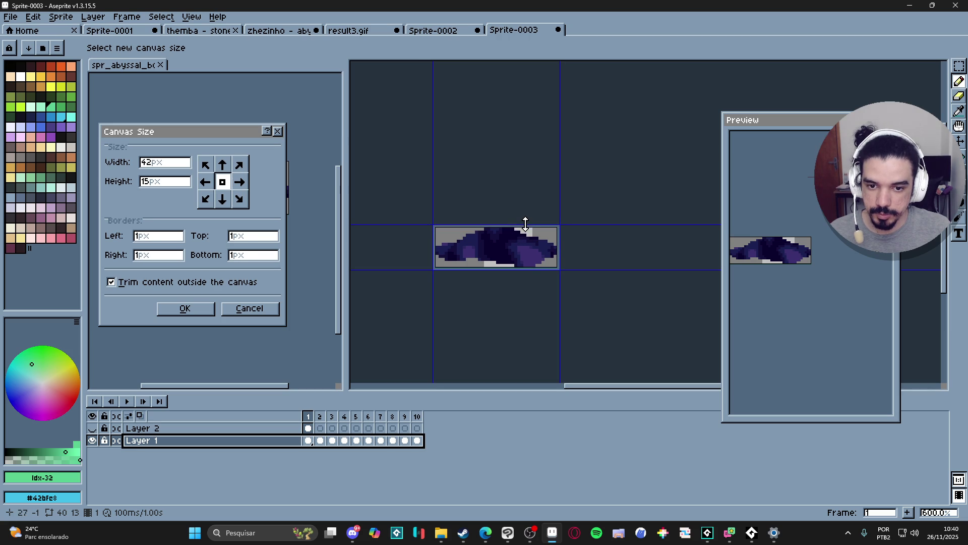
click(207, 308)
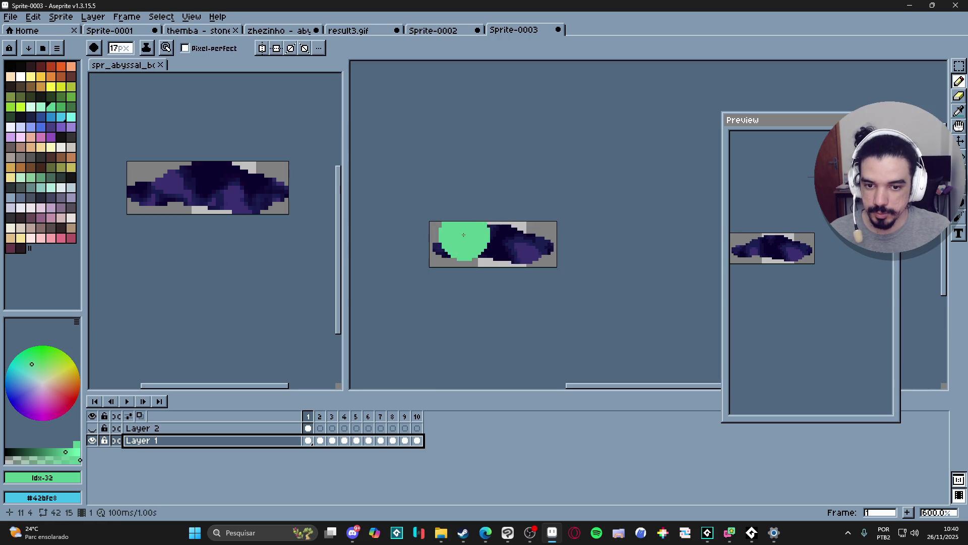
- Save it as GIF spr_abyssal_bog_puddle in the zeh/abyssal_bog folder
click(11, 17)
click(23, 80)
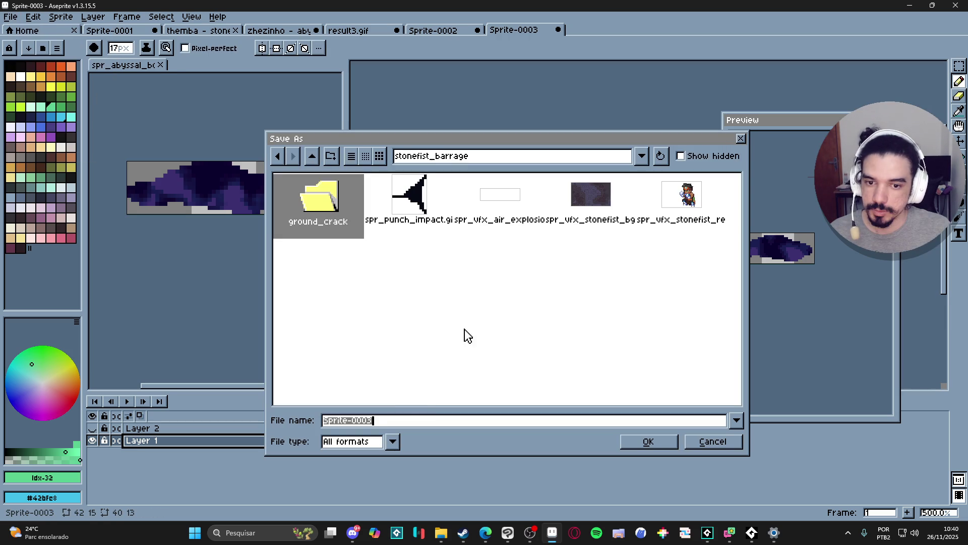
click(376, 440)
click(351, 334)
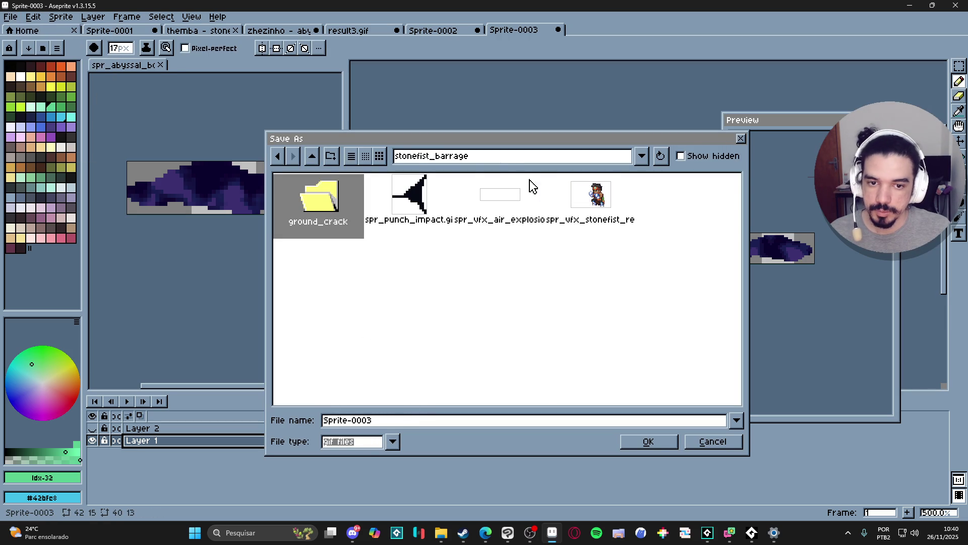
click(312, 156)
key(BackSpace)
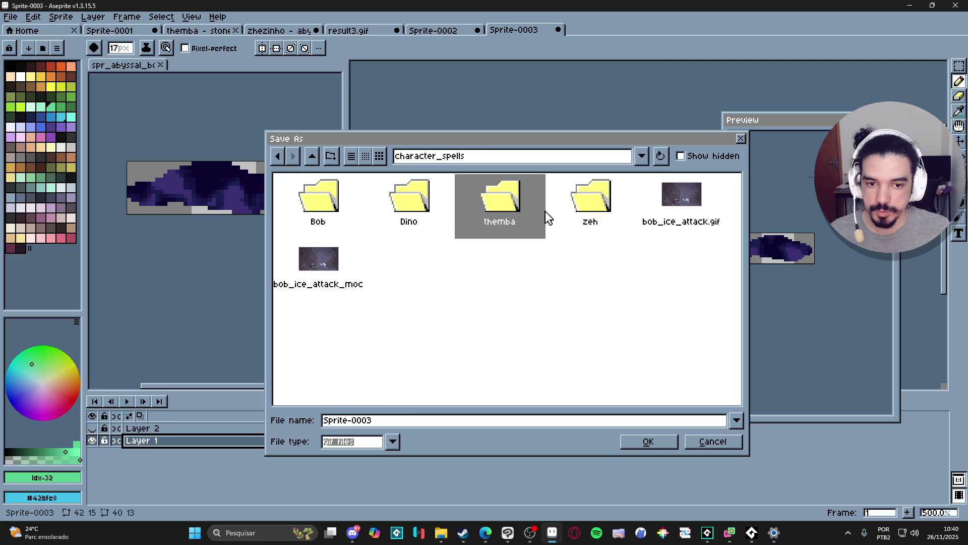
double_click(601, 202)
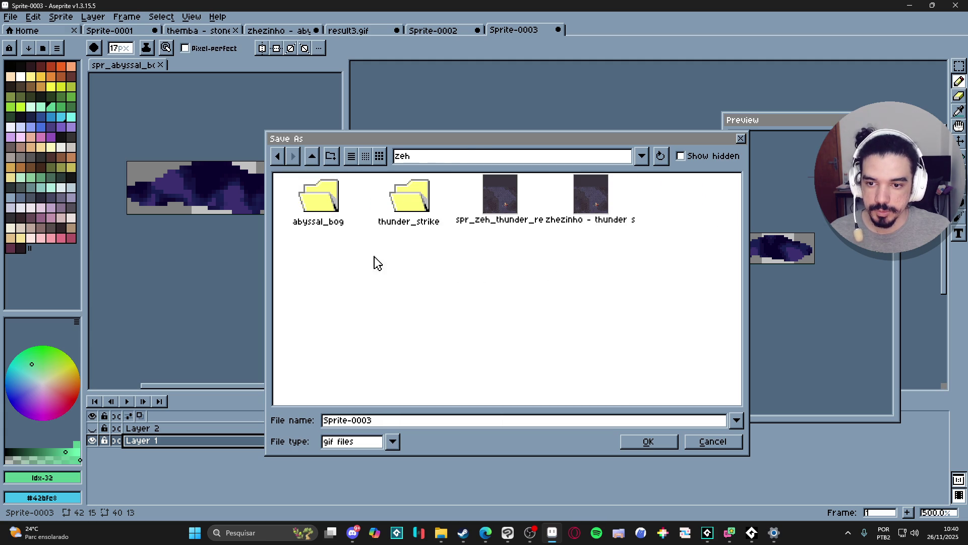
double_click(323, 220)
key(ctrl+a)
text(spr_abyssal_bog)
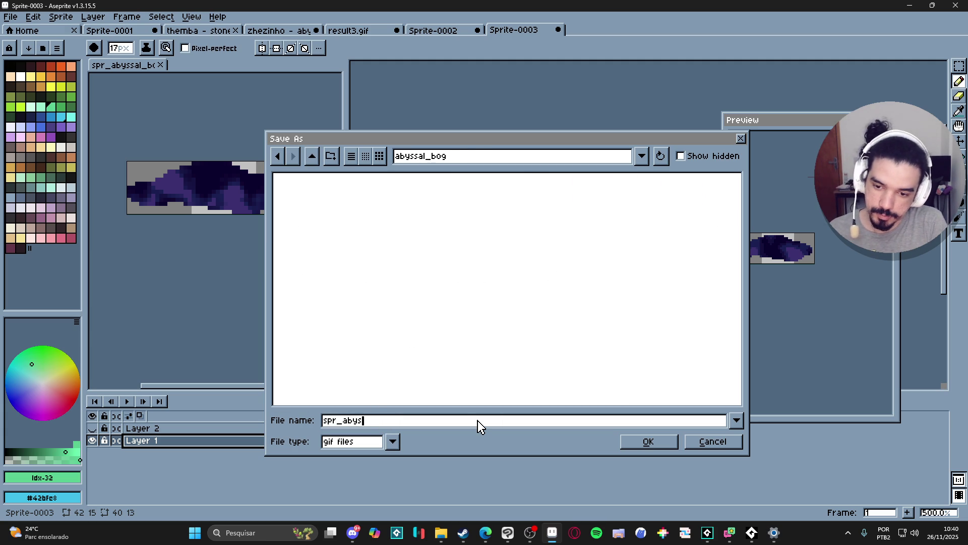
text(_puddle)
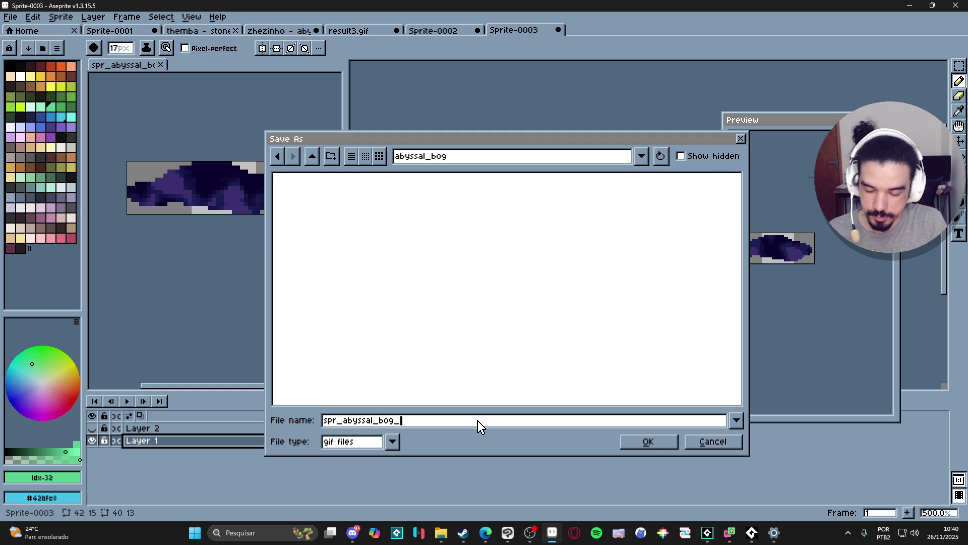
click(645, 441)
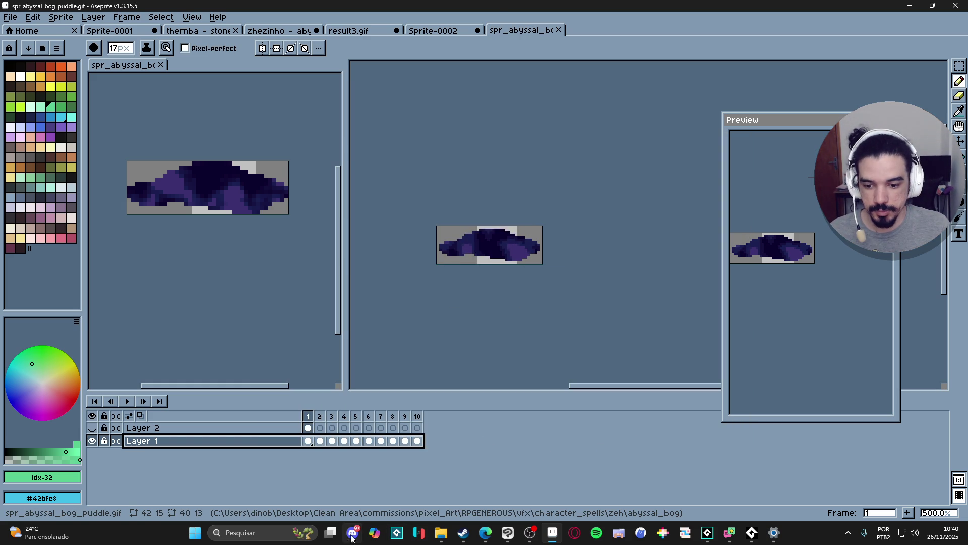
- Close the spr_abyssal_bog_pond sprite
click(353, 535)
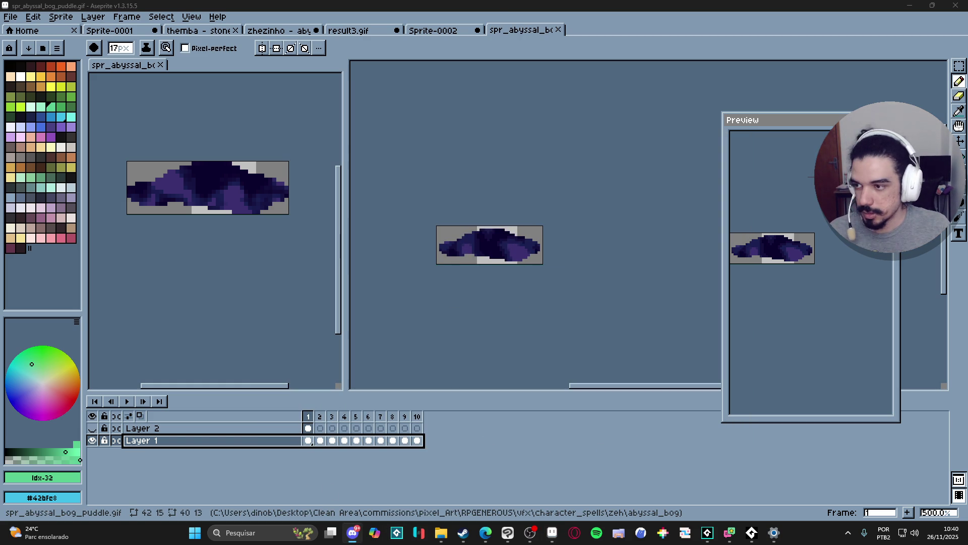
click(552, 532)
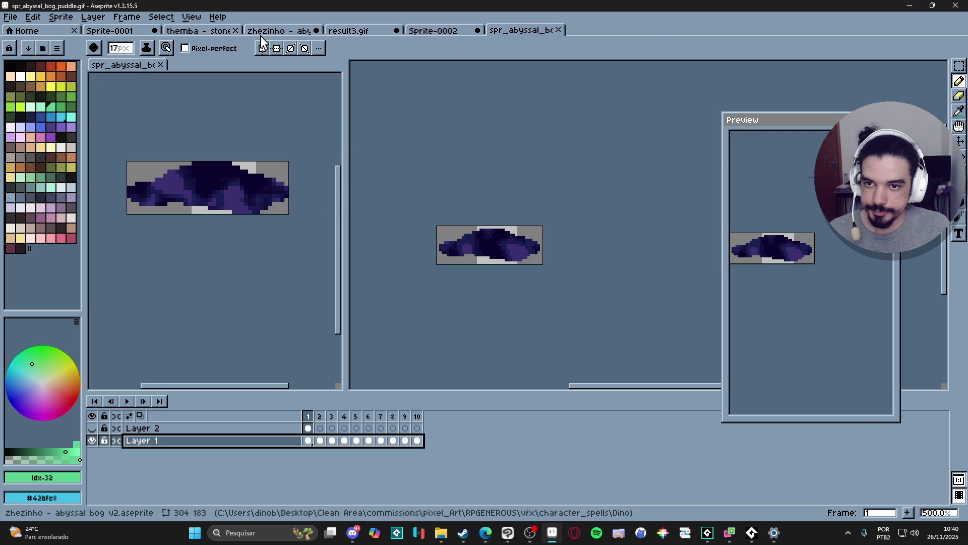
mouse_move(135, 65)
mouse_down()
mouse_move(719, 41)
mouse_move(706, 36)
mouse_up()
click(638, 29)
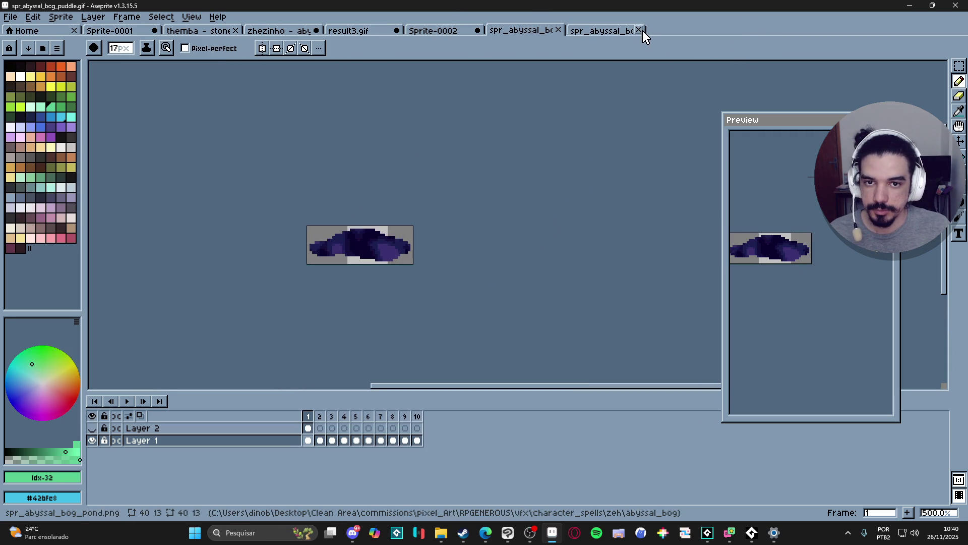
- Dock Sprite-0002 in a left split beside the puddle as a reference
click(443, 32)
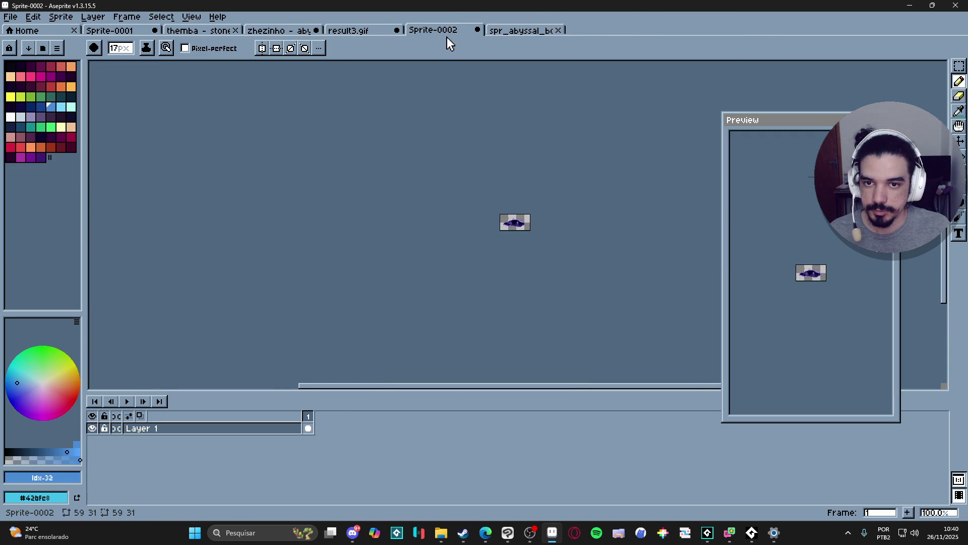
scroll(537, 219, up, 6)
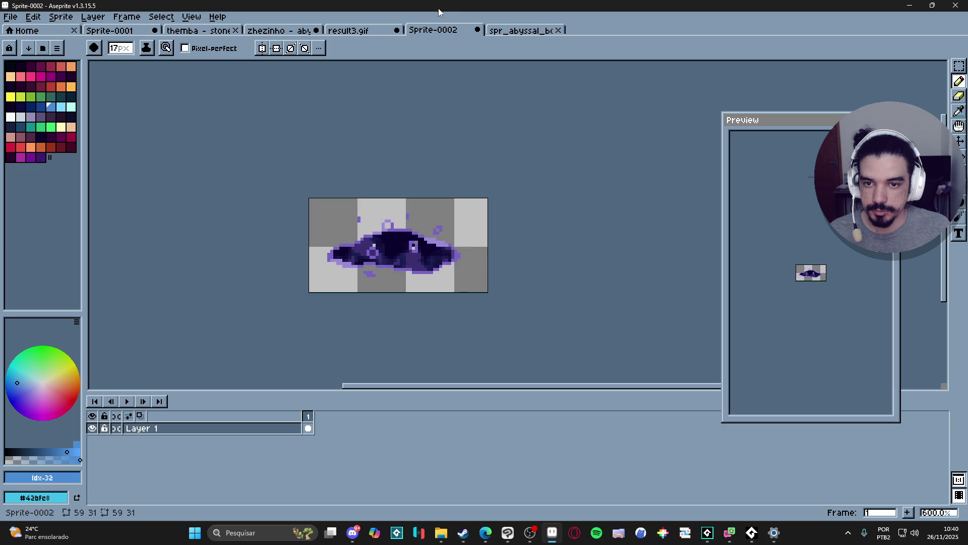
mouse_move(449, 35)
mouse_down()
mouse_move(137, 205)
mouse_move(91, 212)
mouse_move(108, 209)
mouse_move(183, 306)
mouse_up()
middle_click(464, 266)
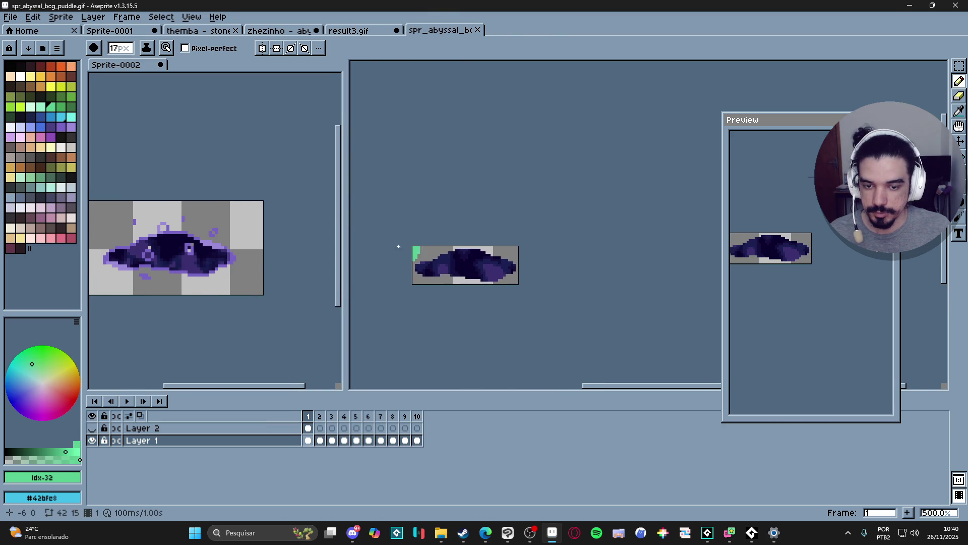
- Eyedrop purple #7864c6 and apply an outline to the whole puddle sprite
key(i)
click(190, 228)
key(v)
click(506, 277)
key(ctrl+a)
key(shift+o)
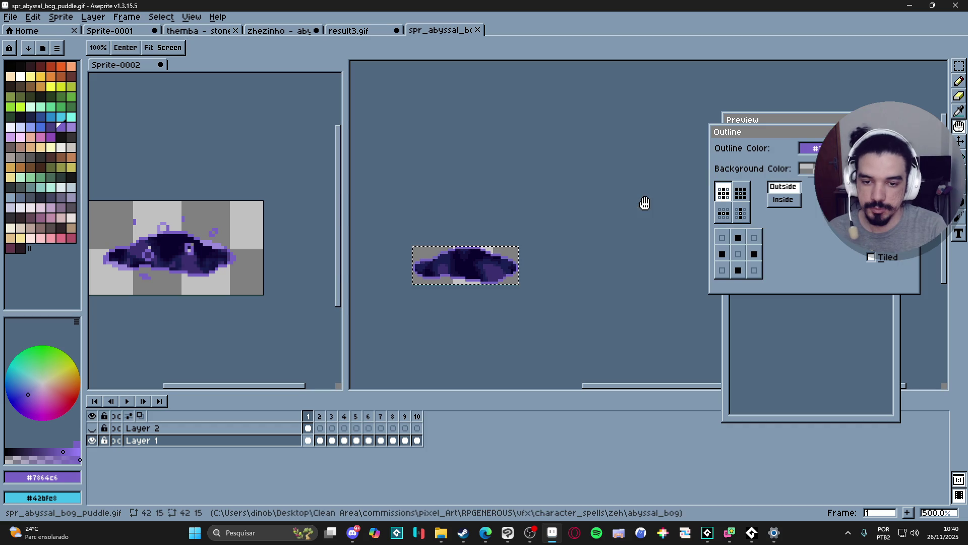
key(ctrl+d)
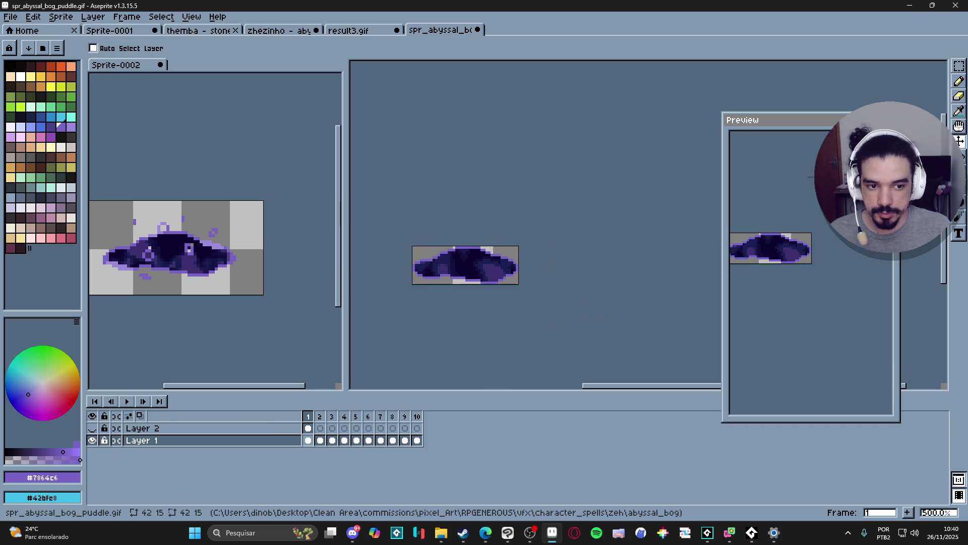
drag(817, 222, 849, 242)
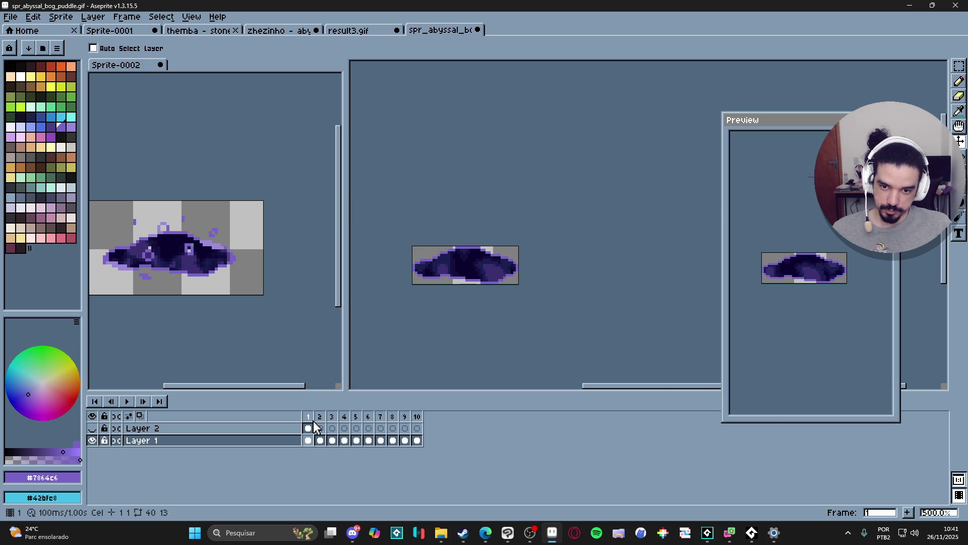
key(b)
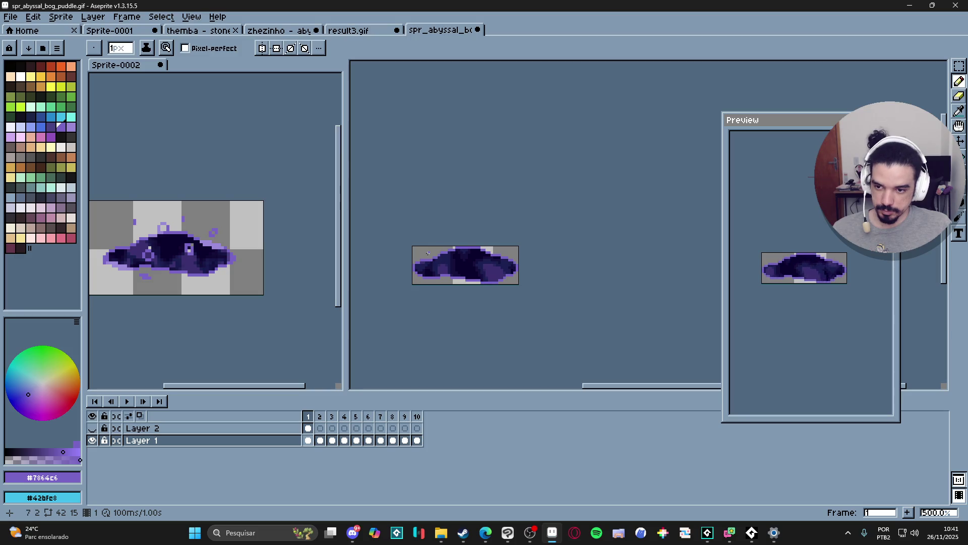
scroll(210, 247, up, 1)
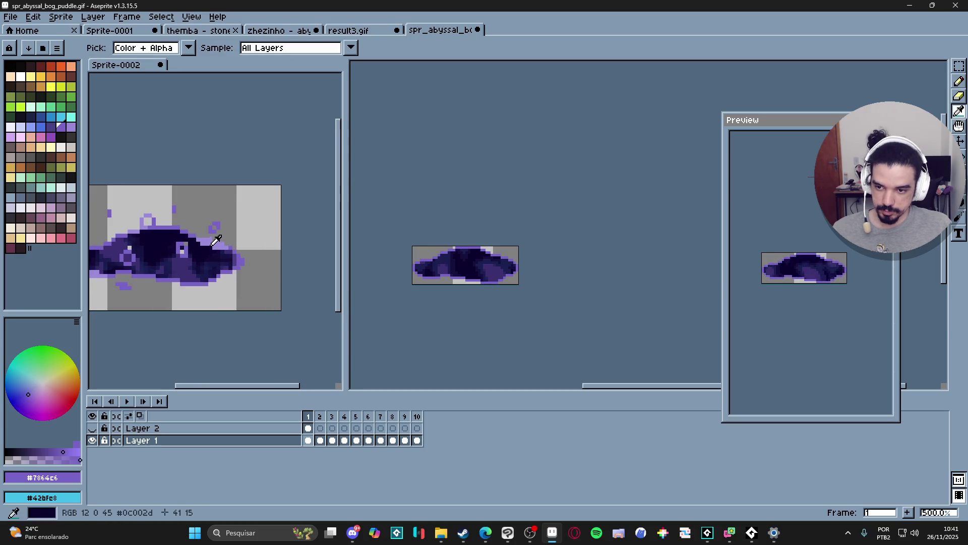
scroll(475, 248, up, 2)
scroll(475, 247, up, 2)
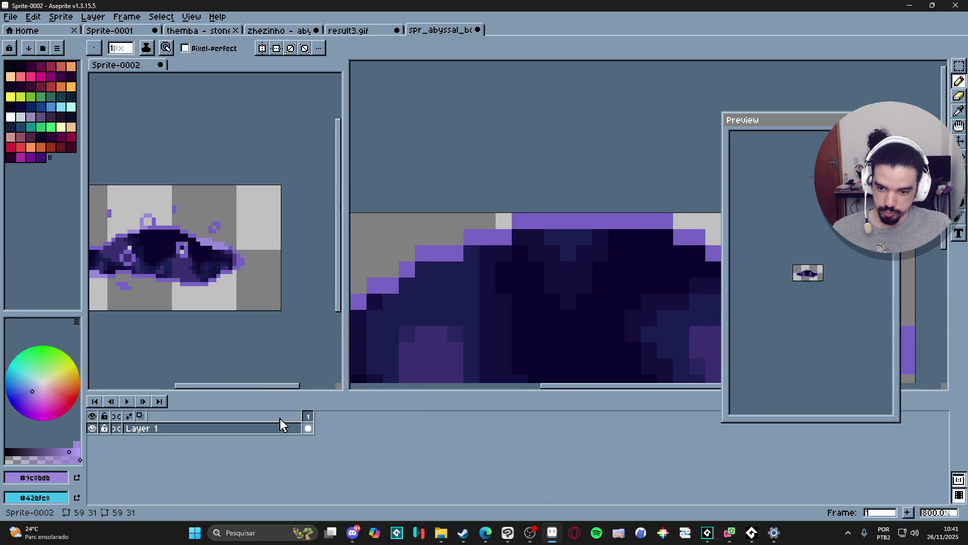
key(v)
click(499, 288)
drag(312, 429, 430, 431)
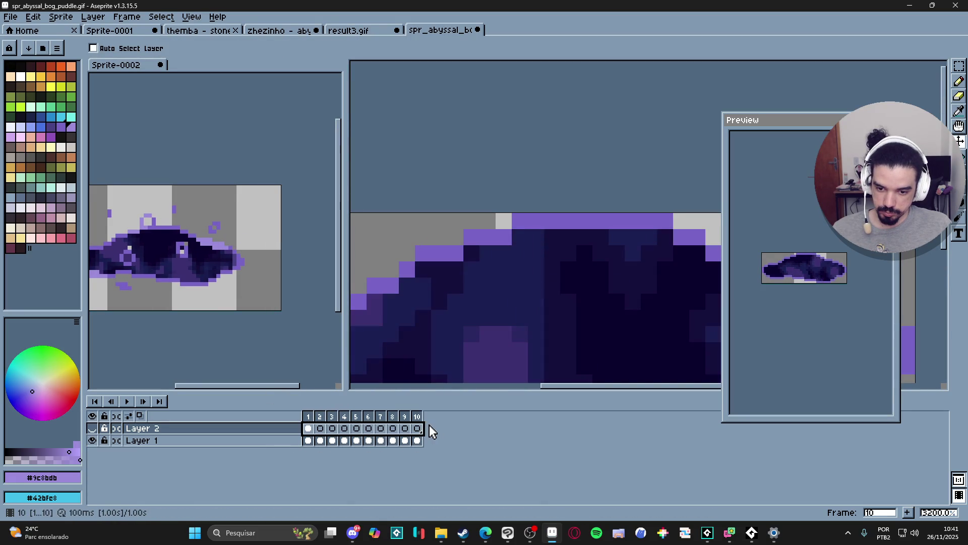
right_click(431, 431)
click(488, 479)
scroll(524, 300, down, 3)
scroll(497, 296, up, 2)
key(b)
click(308, 439)
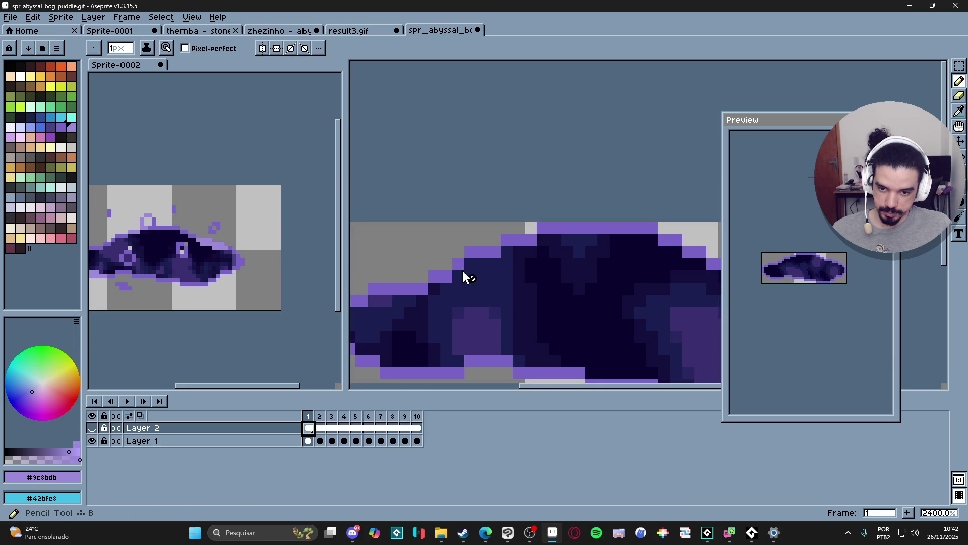
drag(414, 287, 447, 277)
drag(529, 228, 604, 228)
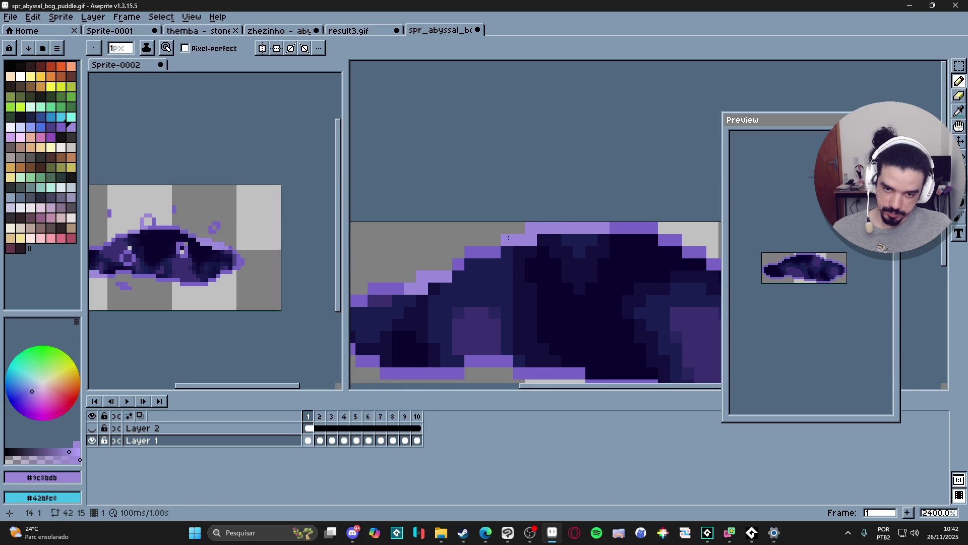
scroll(554, 302, down, 3)
scroll(589, 341, up, 1)
drag(580, 323, 595, 323)
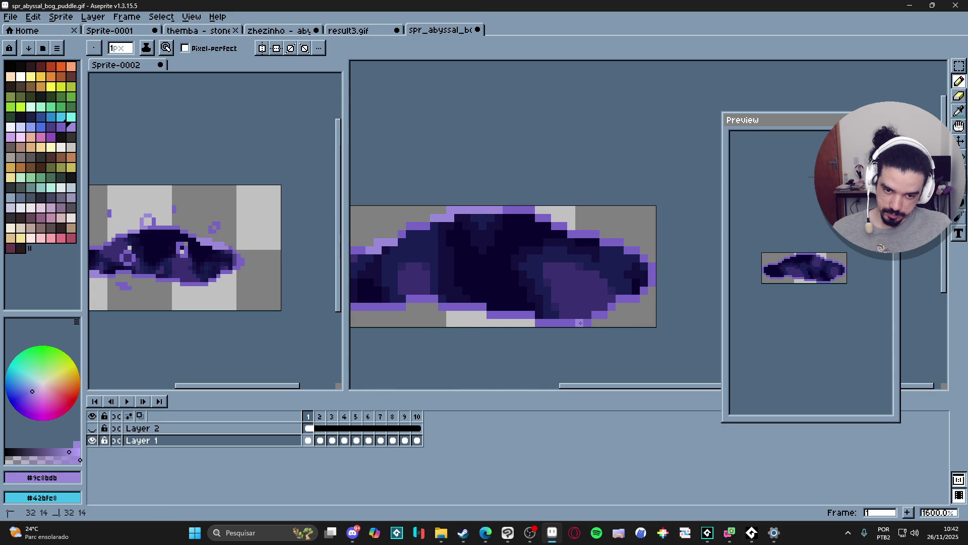
click(571, 323)
click(596, 315)
click(603, 315)
click(612, 315)
click(611, 307)
click(619, 299)
click(636, 297)
scroll(518, 325, up, 3)
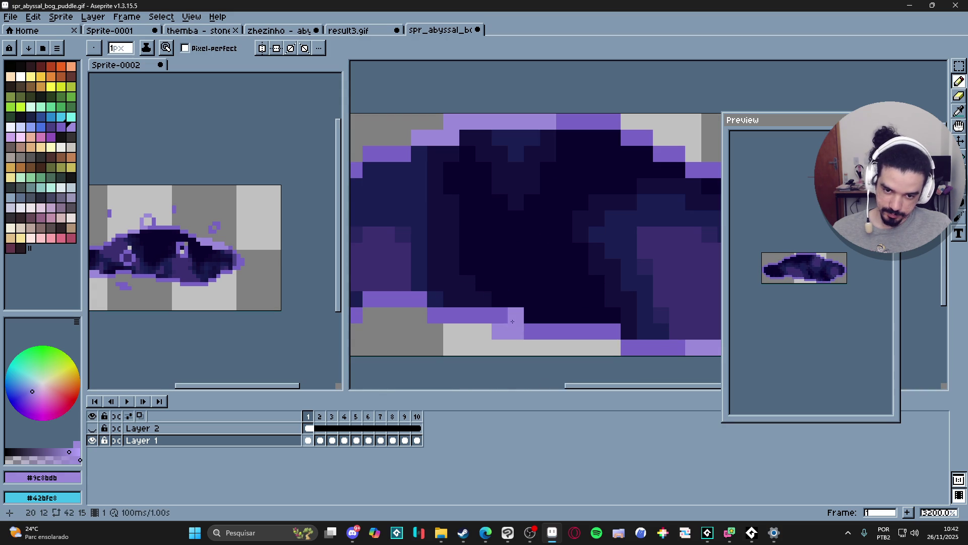
drag(525, 331, 582, 331)
click(530, 321)
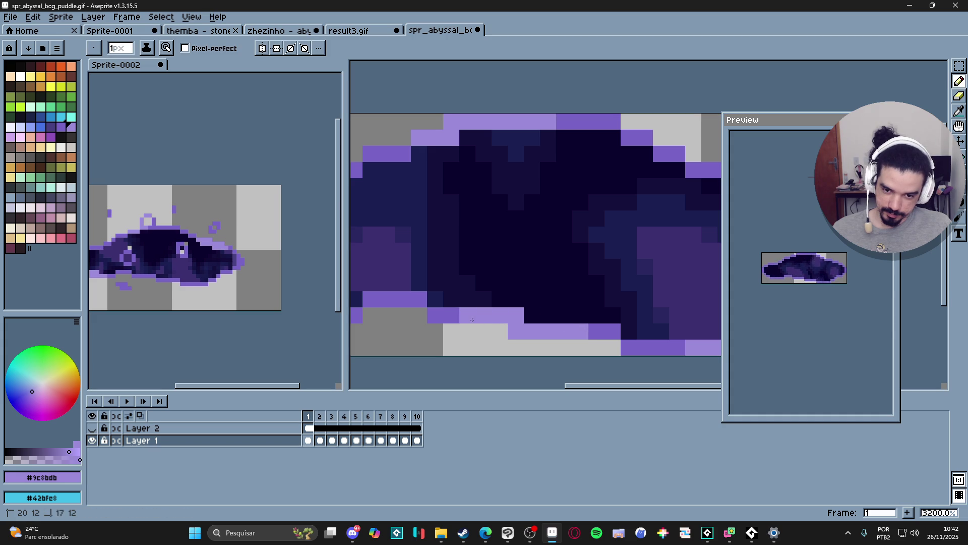
scroll(416, 323, down, 4)
scroll(416, 323, up, 3)
mouse_move(418, 313)
mouse_down()
mouse_move(407, 302)
mouse_move(456, 327)
mouse_up()
click(424, 329)
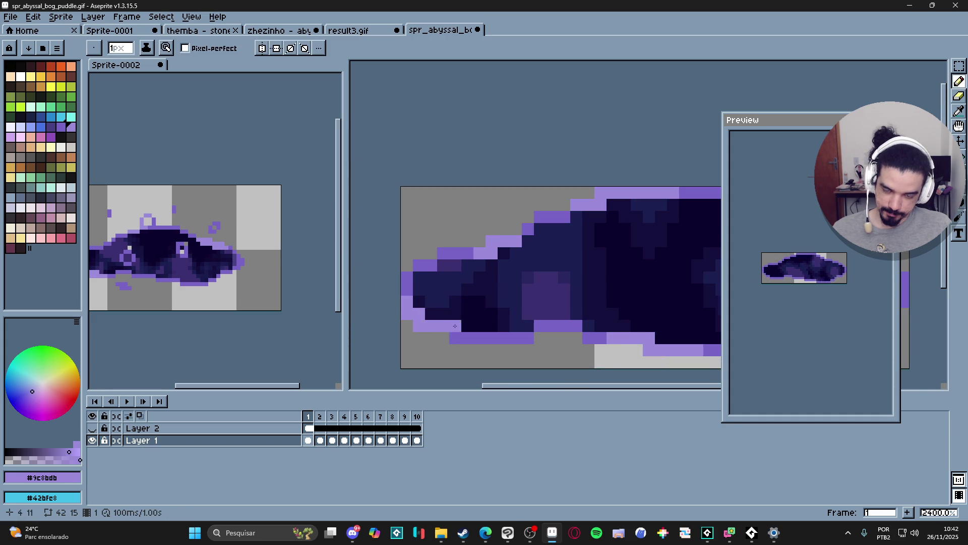
scroll(504, 318, down, 5)
scroll(551, 278, up, 5)
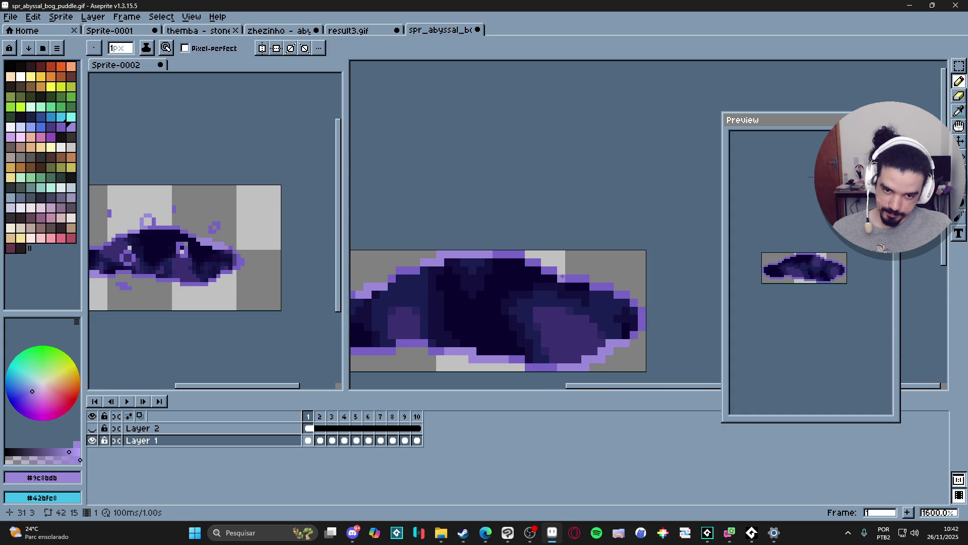
click(561, 271)
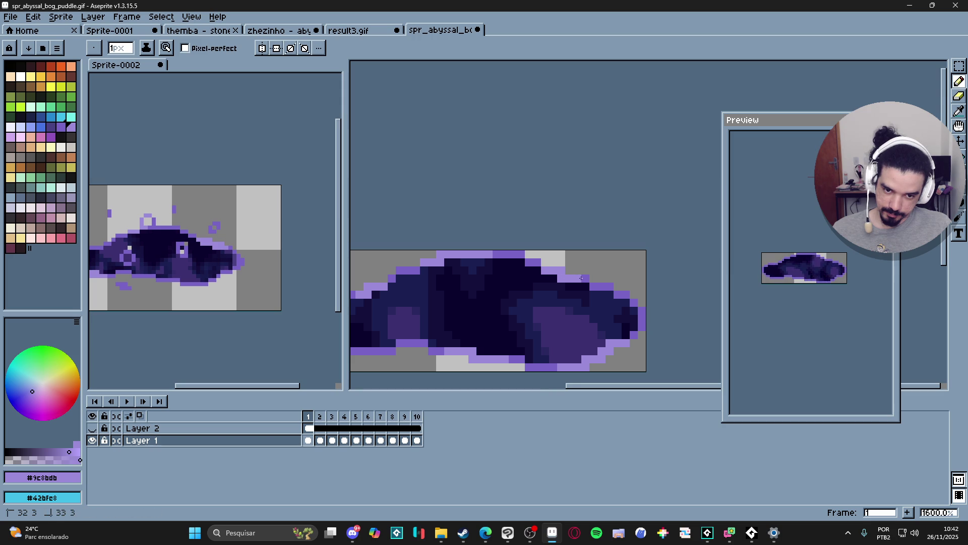
scroll(565, 278, down, 4)
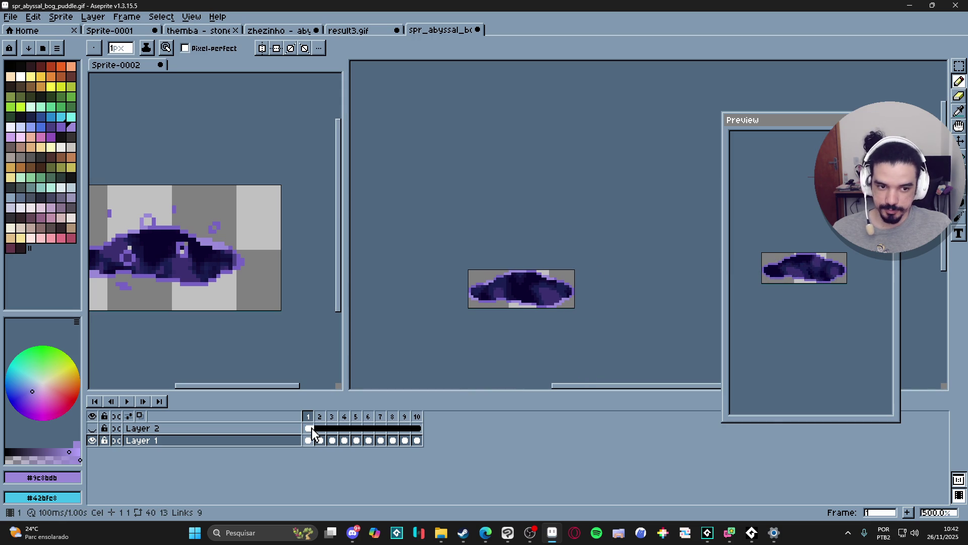
- Make Layer 2 active and toggle Layer 1's visibility to check it
click(309, 428)
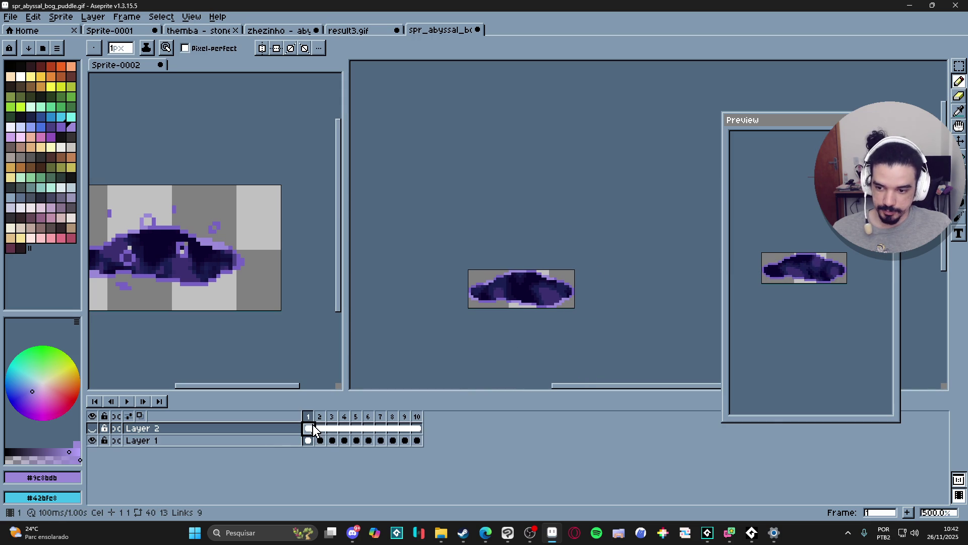
click(92, 441)
click(92, 441)
click(92, 441)
click(92, 440)
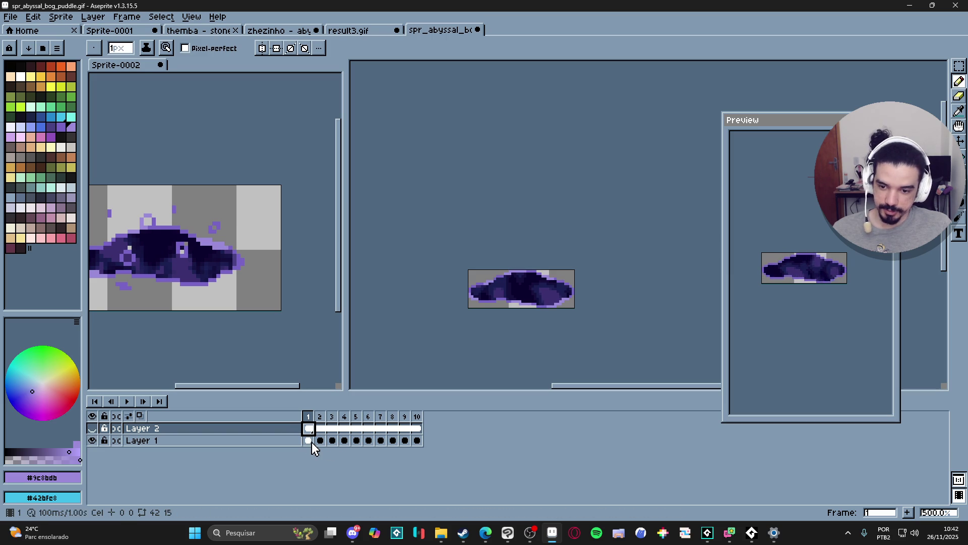
- Magic Wand-select the whole puddle shape on Layer 1 with non-contiguous matching
scroll(512, 303, up, 1)
key(w)
scroll(518, 297, up, 3)
click(517, 297)
ctrl+click(517, 303)
click(513, 303)
click(437, 48)
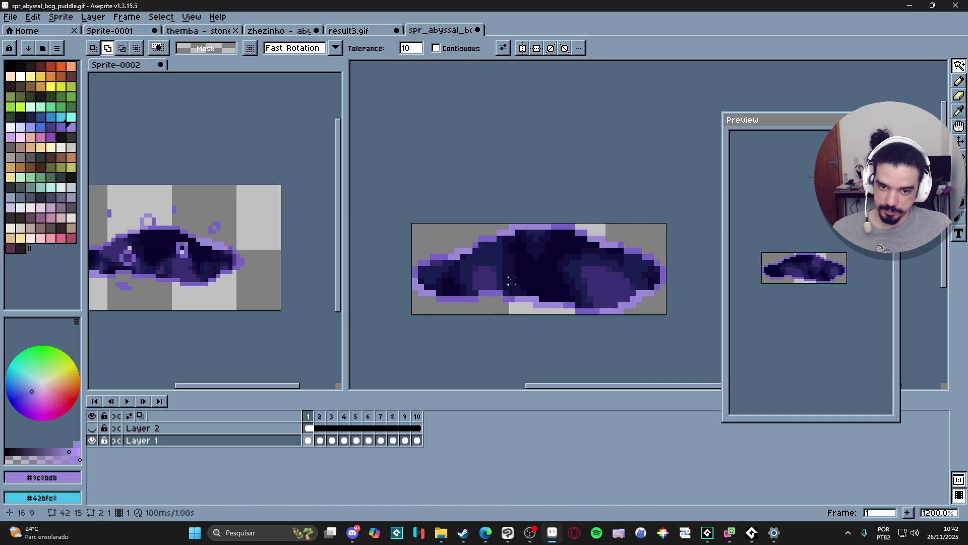
click(523, 233)
scroll(525, 237, up, 1)
scroll(489, 251, down, 3)
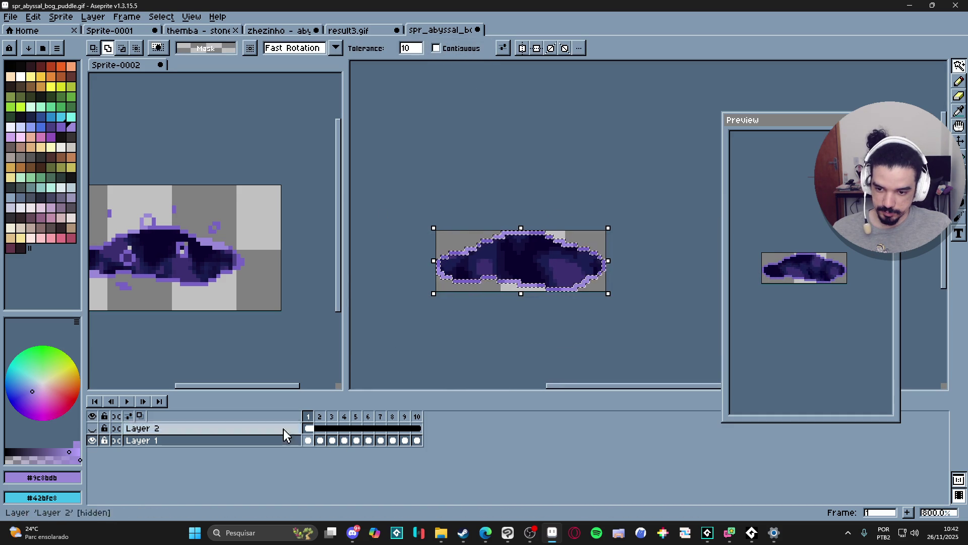
- Paste the puddle into a new Layer 3 and link its cels across ten frames
key(shift+n)
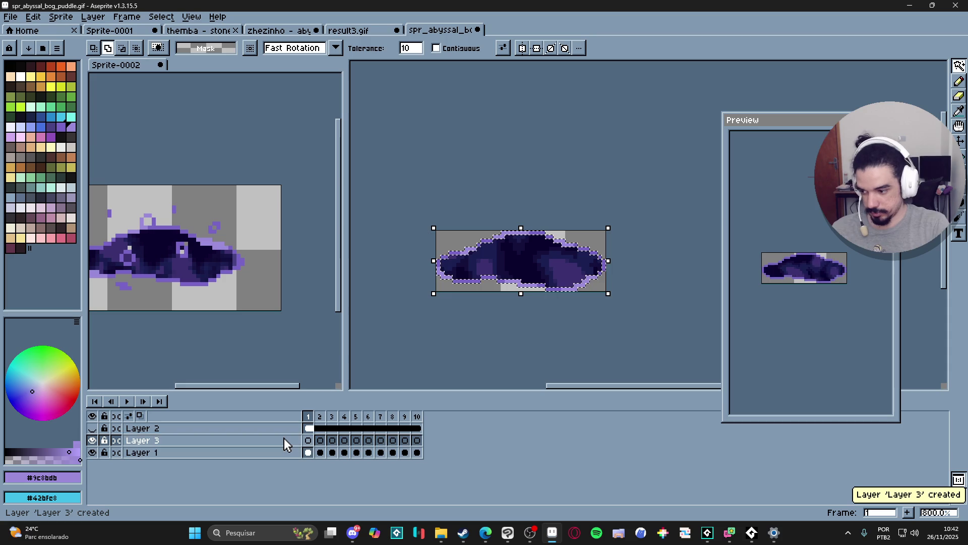
click(286, 437)
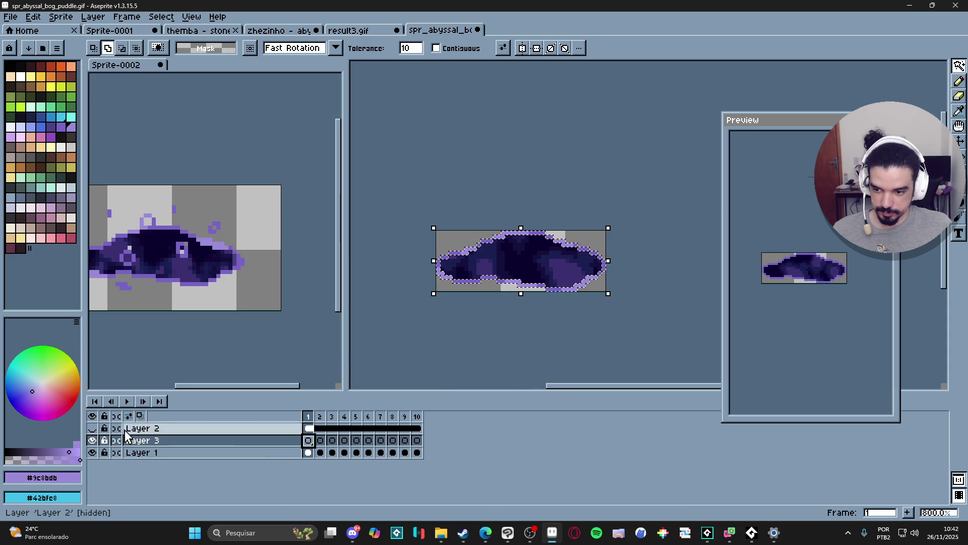
key(ctrl+c)
key(ctrl+v)
key(Return)
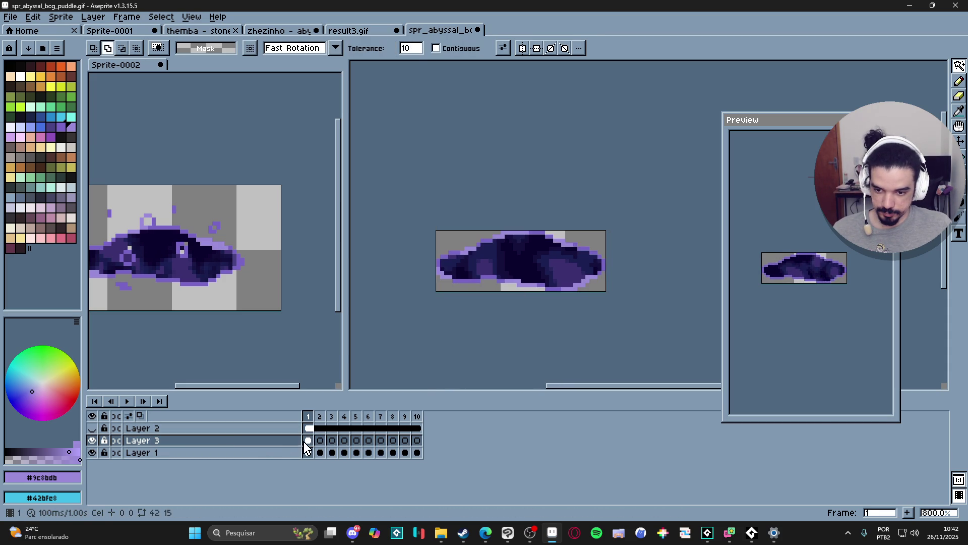
drag(309, 446, 416, 446)
right_click(419, 444)
click(457, 482)
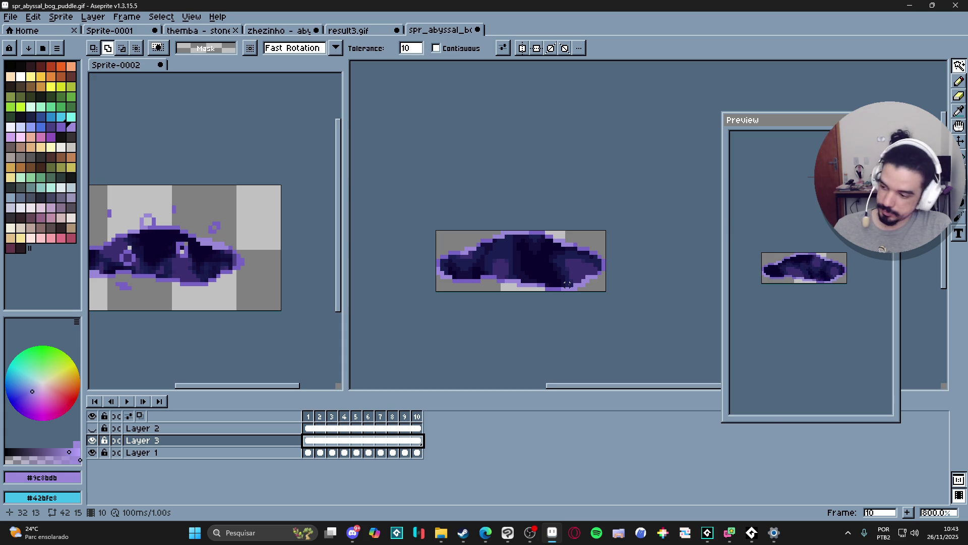
- Delete Layer 3, select all, and bring up Sprite-0001
click(354, 532)
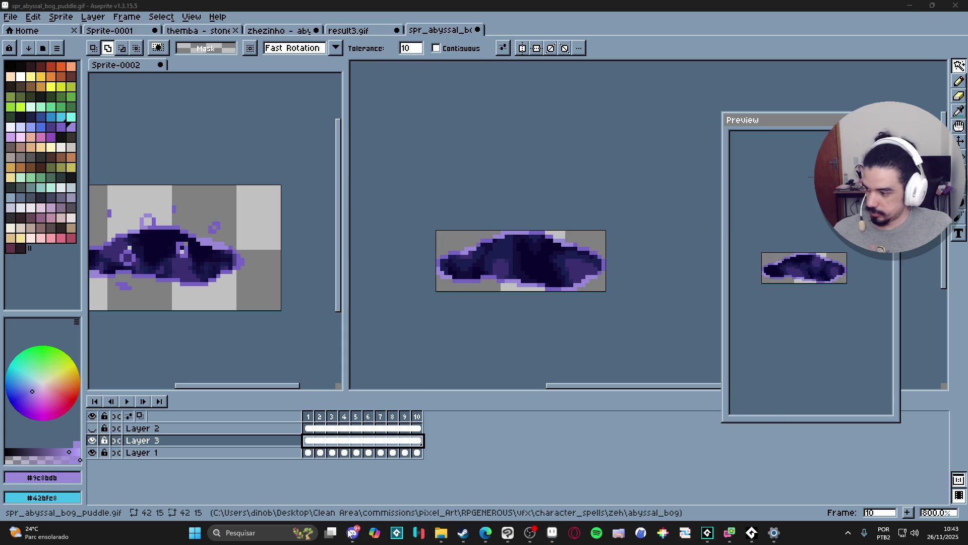
click(353, 532)
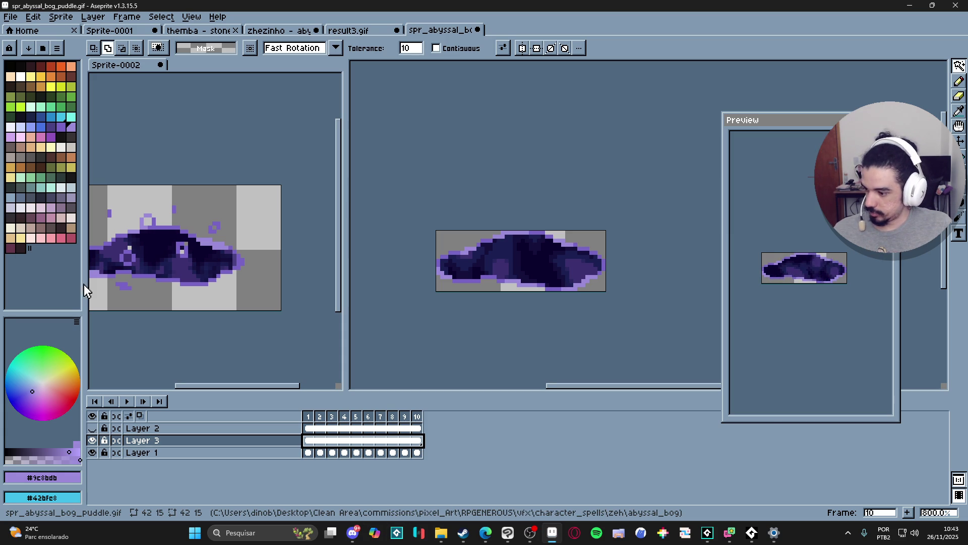
scroll(403, 256, down, 2)
key(v)
key(Down)
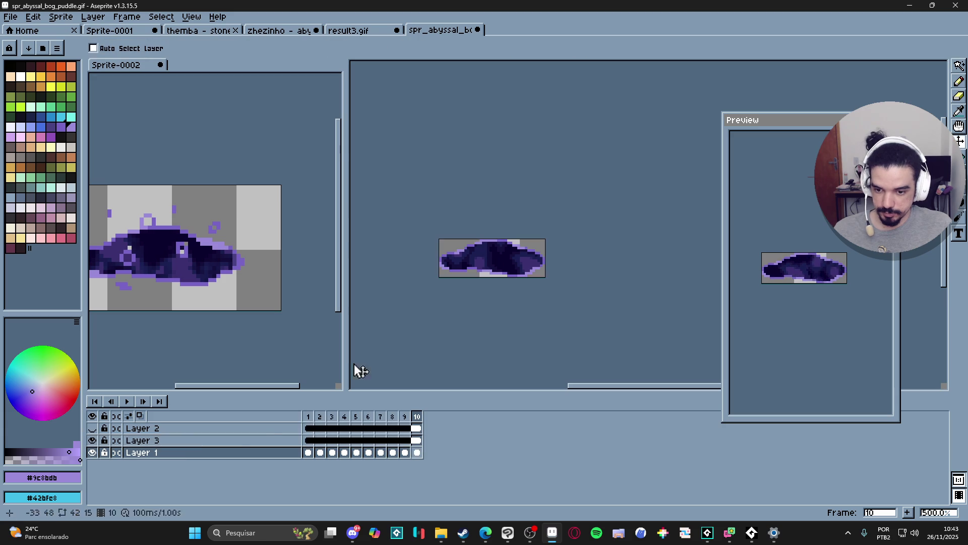
click(92, 440)
right_click(168, 440)
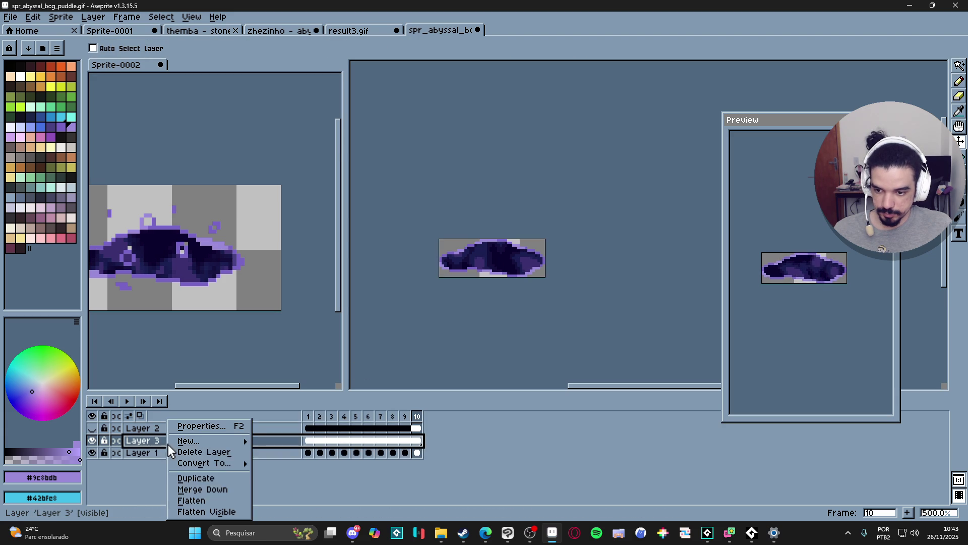
click(207, 489)
scroll(510, 264, down, 1)
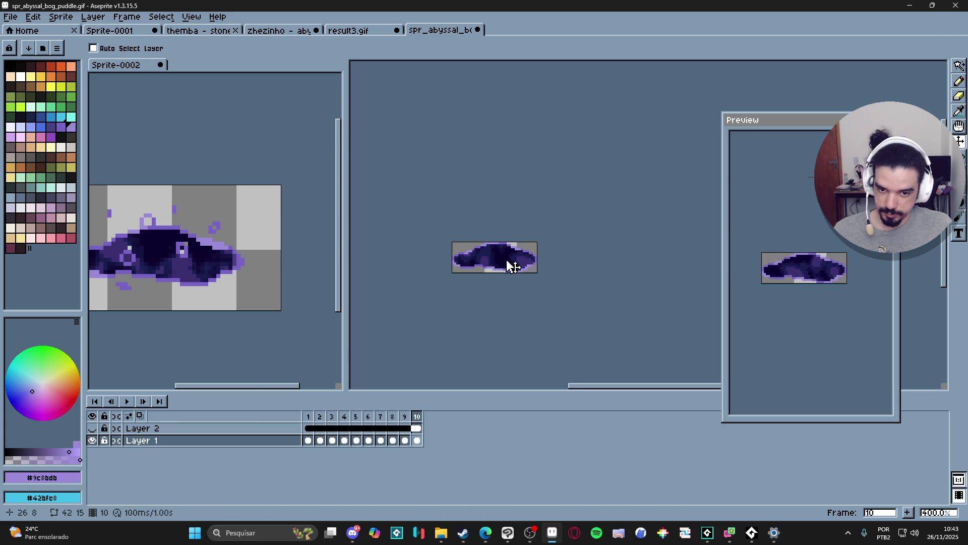
key(ctrl+a)
click(110, 30)
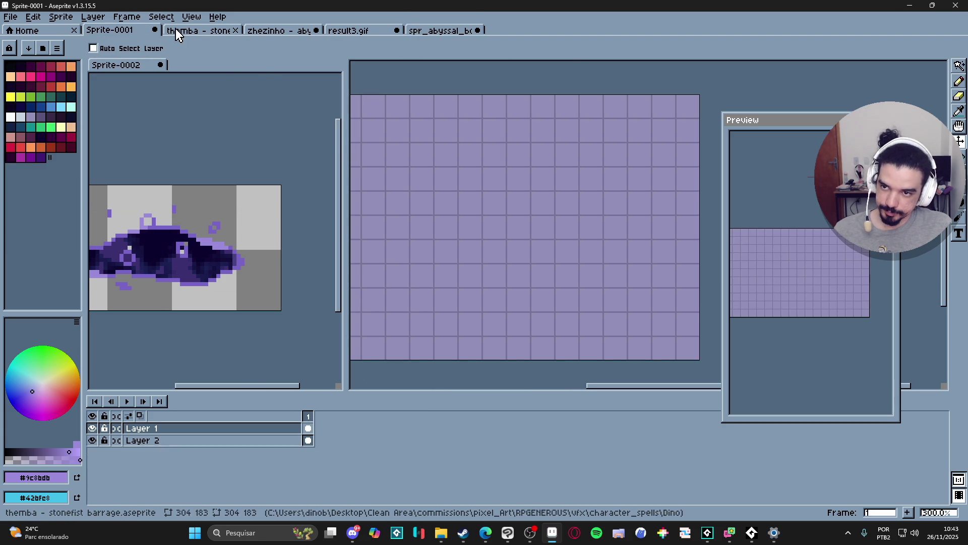
- Save spr_abyssal_bog_puddle.gif with Ctrl+S, then switch to GameMaker
click(456, 30)
key(ctrl+s)
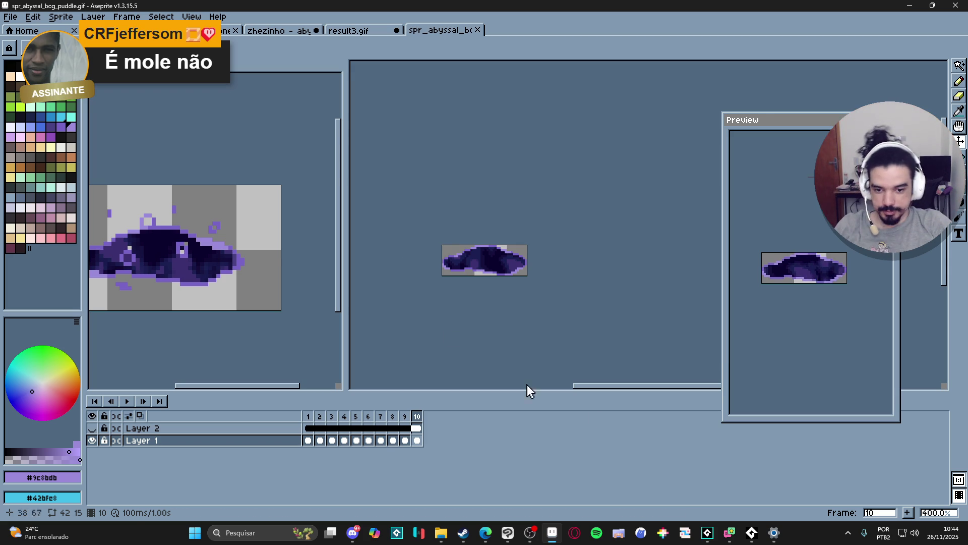
key(alt+Tab)
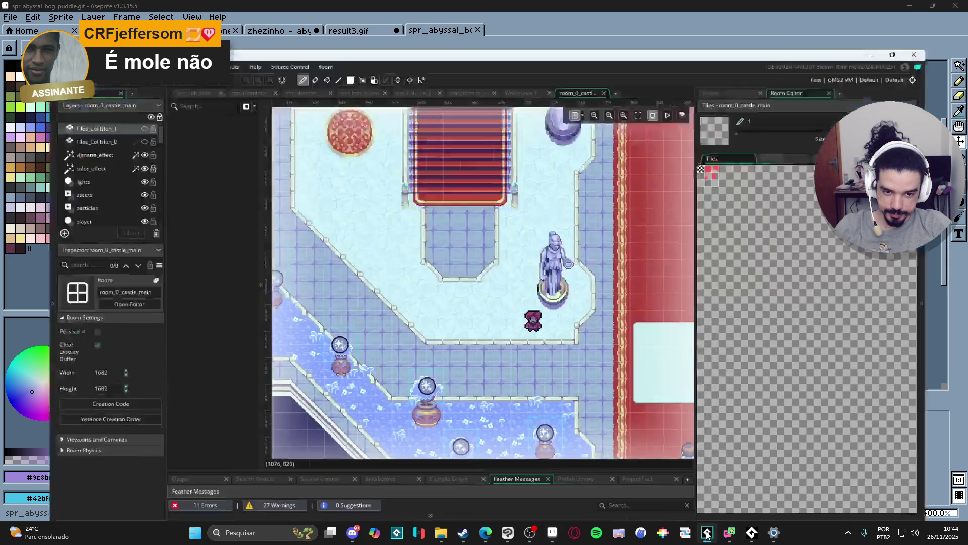
- Show the Assets browser and clear the 'cast' search filter
click(764, 45)
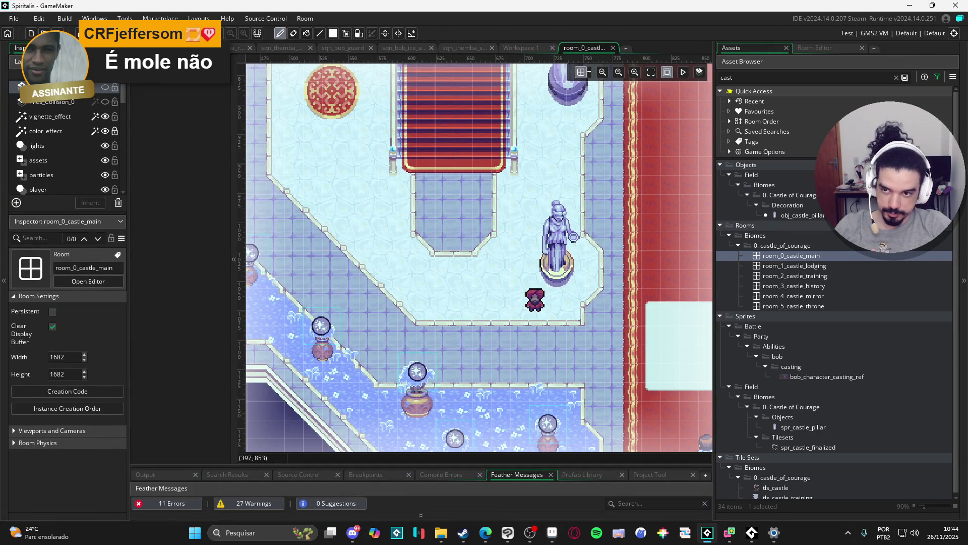
scroll(788, 346, down, 1)
click(810, 360)
scroll(810, 355, up, 1)
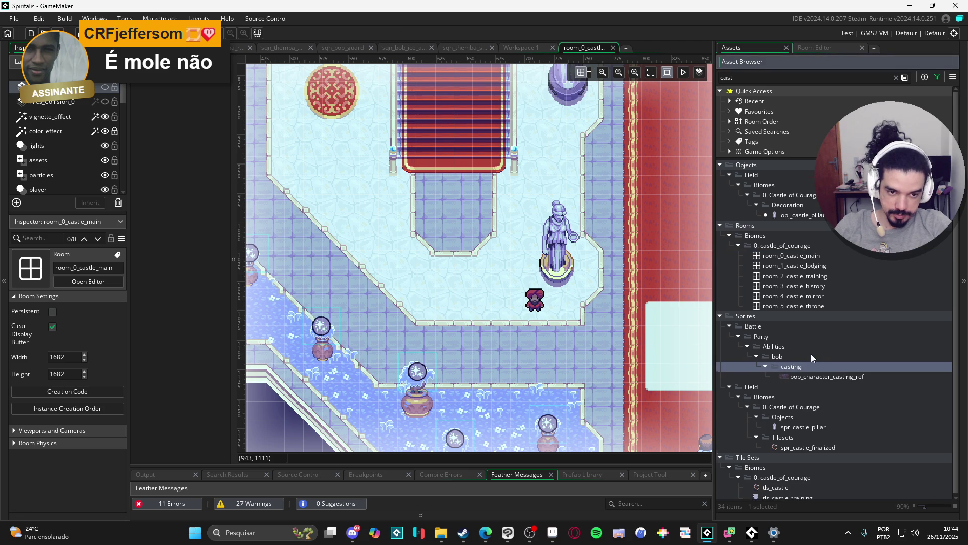
click(767, 77)
key(ctrl+a)
key(BackSpace)
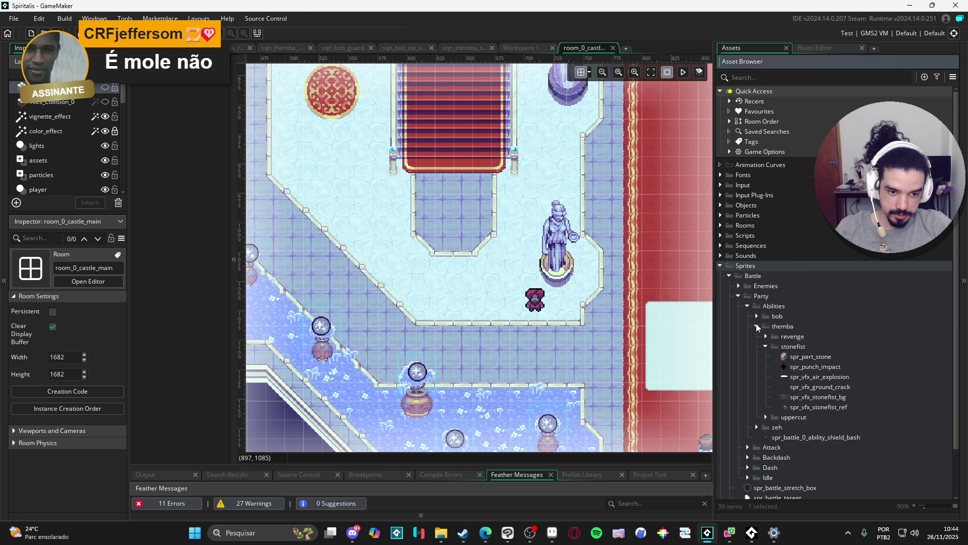
- Add a group named abyssal_bog under the zeh sprite folder
click(757, 326)
click(766, 336)
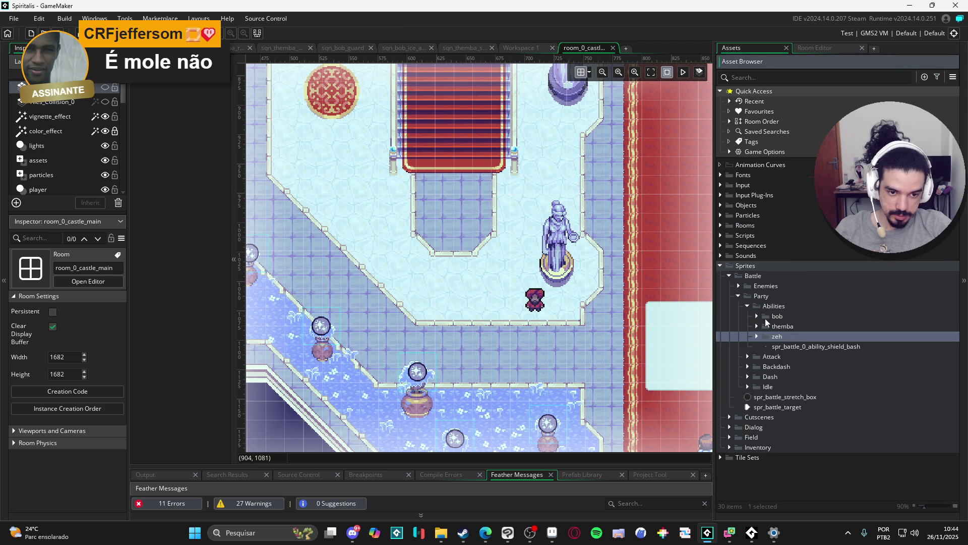
click(785, 347)
click(781, 338)
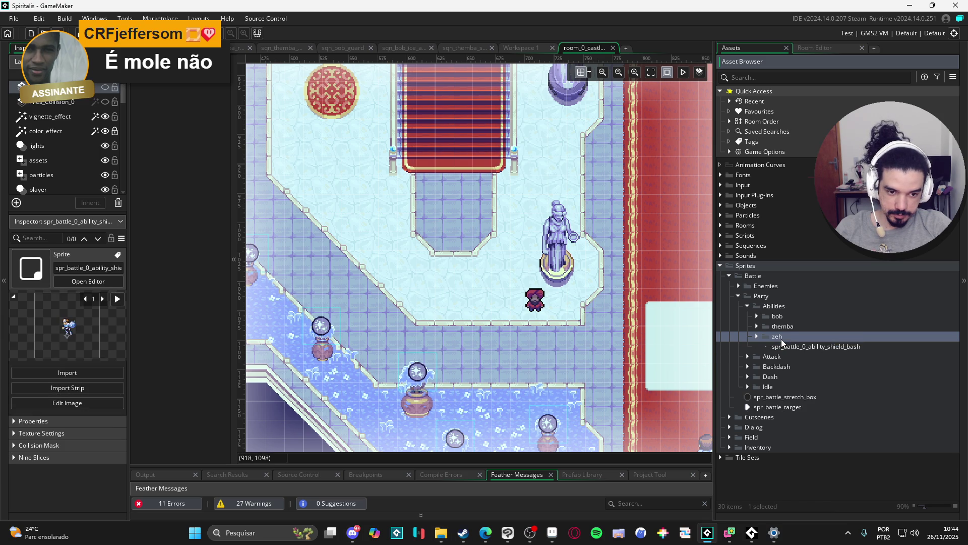
click(755, 319)
click(756, 318)
right_click(782, 336)
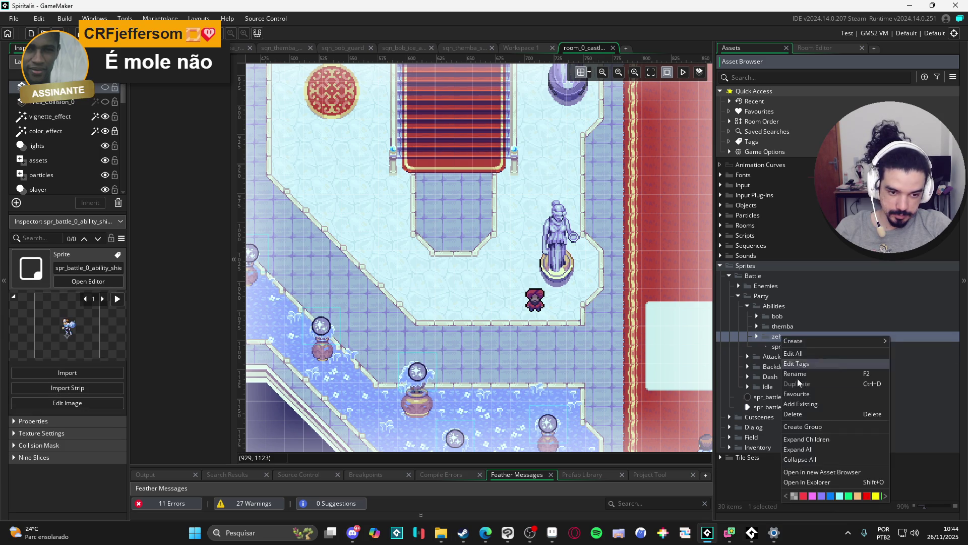
click(810, 428)
text(abys)
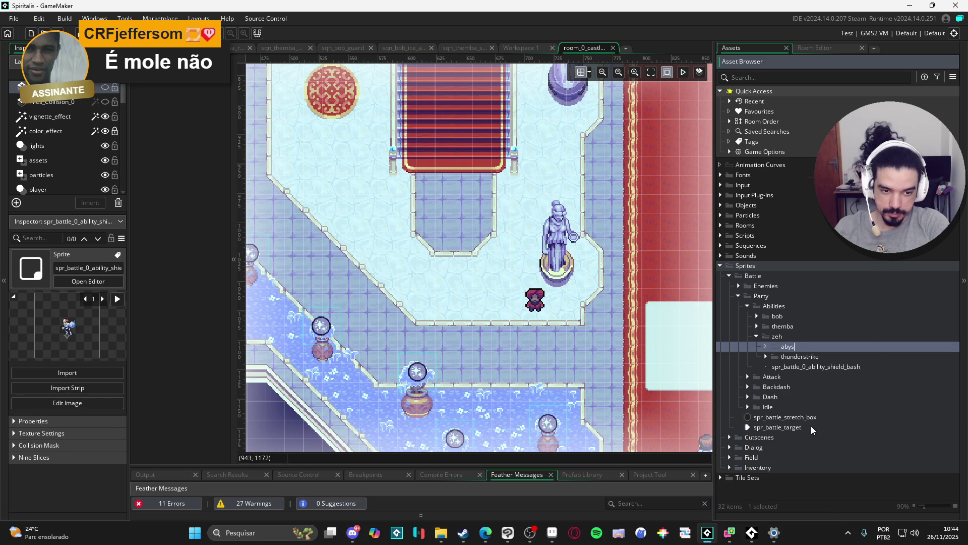
text(sal_bog)
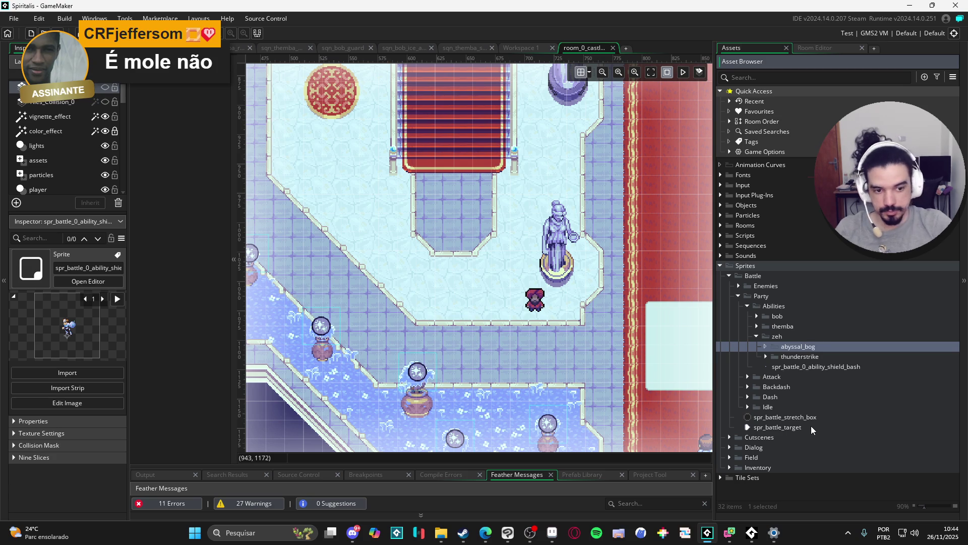
- Import the puddle GIF into abyssal_bog as a 10-frame 42x15 sprite with Middle Centre origin
mouse_move(441, 532)
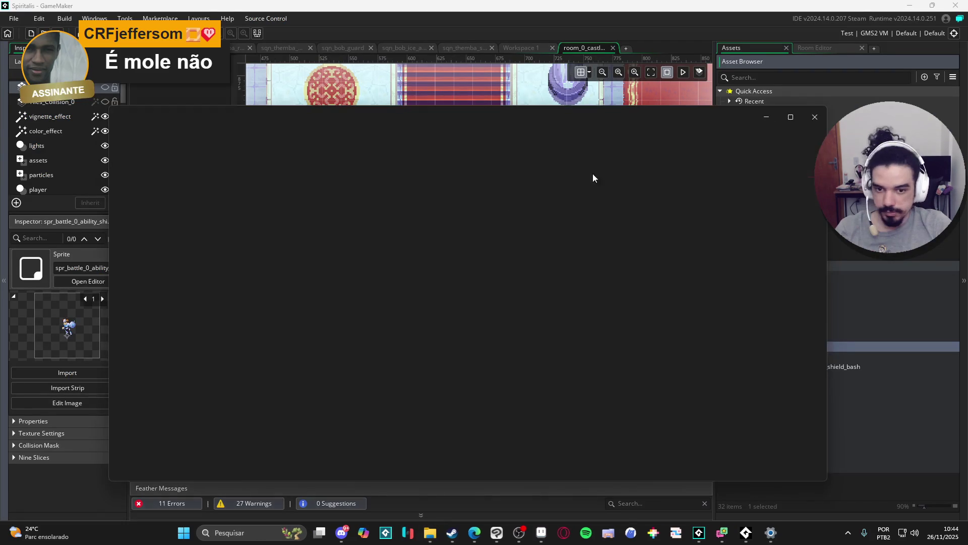
click(814, 116)
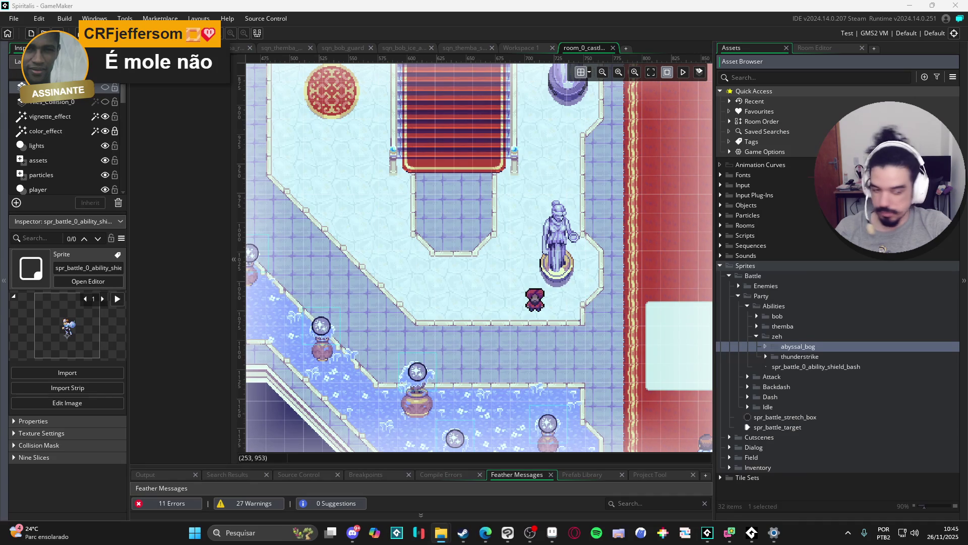
drag(811, 352, 813, 349)
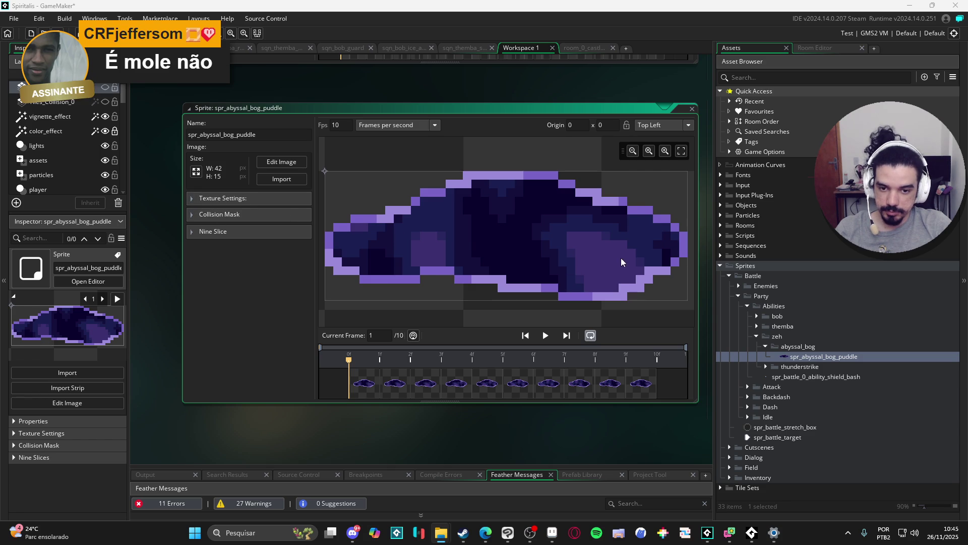
click(663, 124)
click(670, 183)
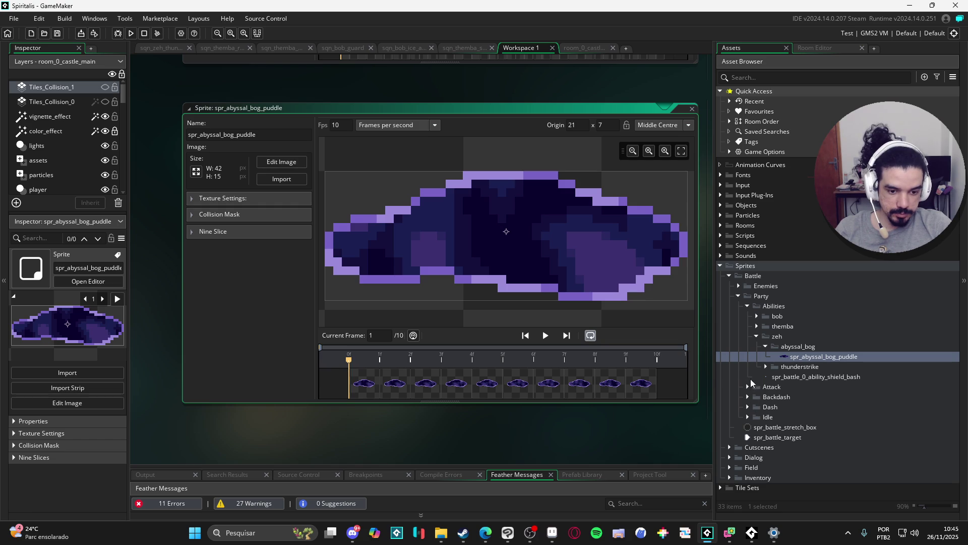
- Expand Sequences > Battle > Party > Abilities and open sqn_themba_revenge
click(739, 295)
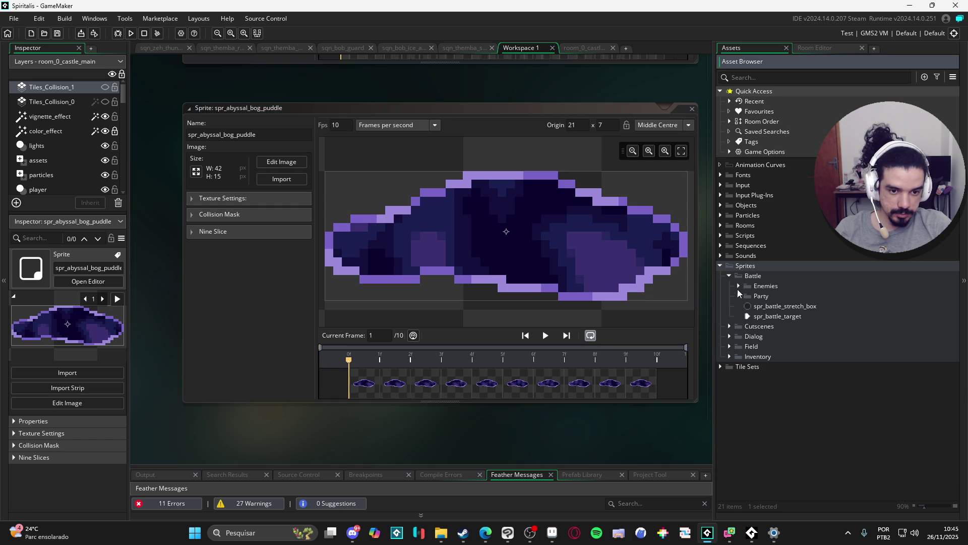
click(720, 246)
click(729, 255)
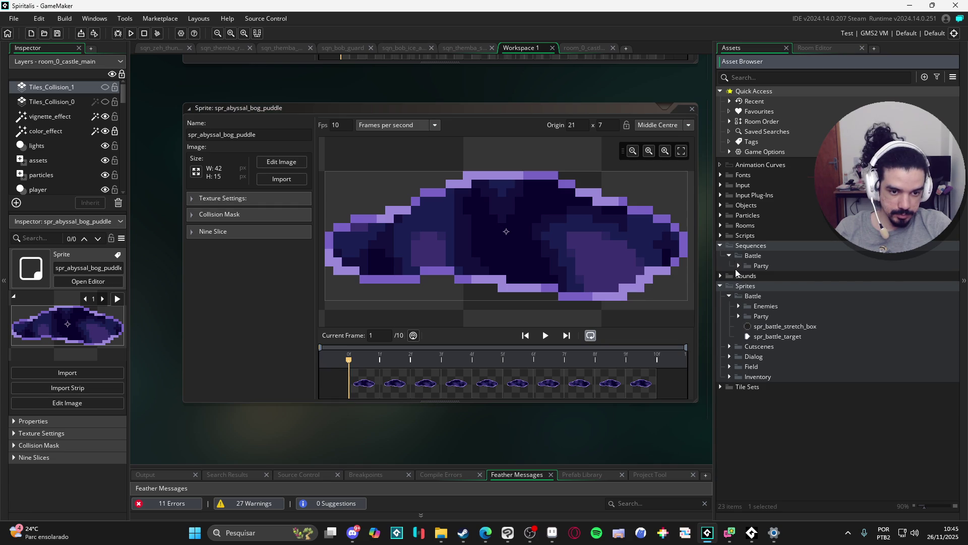
click(737, 266)
click(746, 275)
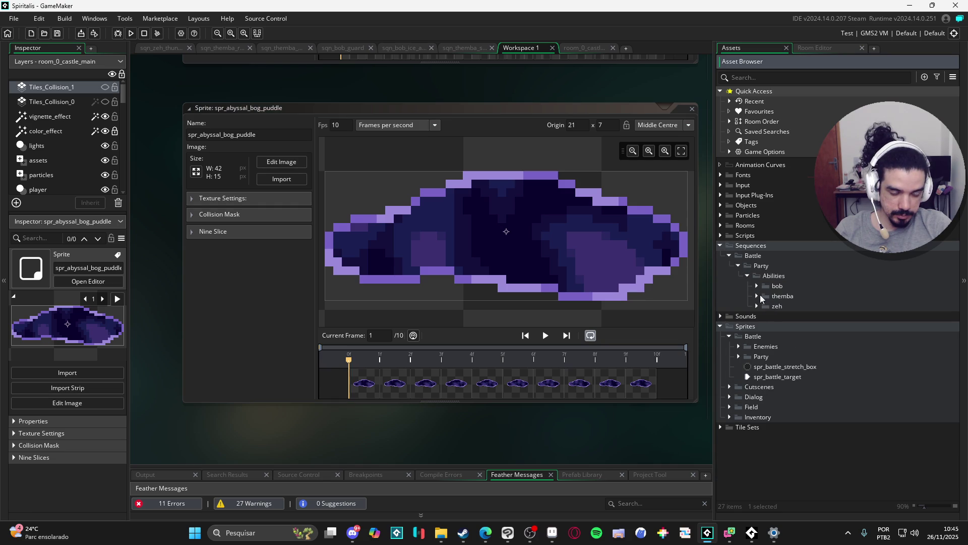
click(757, 296)
double_click(794, 308)
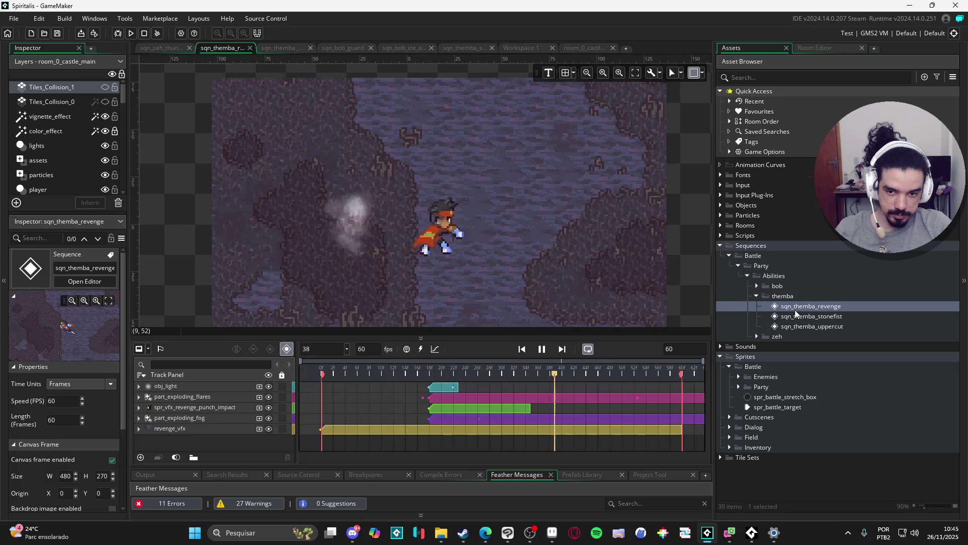
- Open sqn_zeh_thunderstorm and enlarge its timeline to show the flare, light and thunder tracks
click(757, 296)
click(760, 303)
double_click(789, 316)
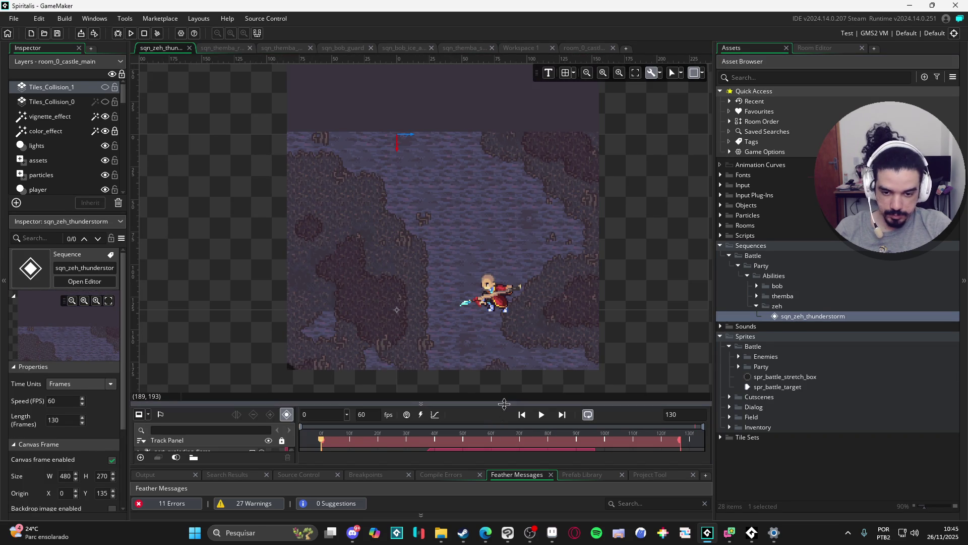
mouse_move(508, 400)
mouse_down()
mouse_move(508, 274)
mouse_move(507, 300)
mouse_up()
drag(544, 207, 550, 150)
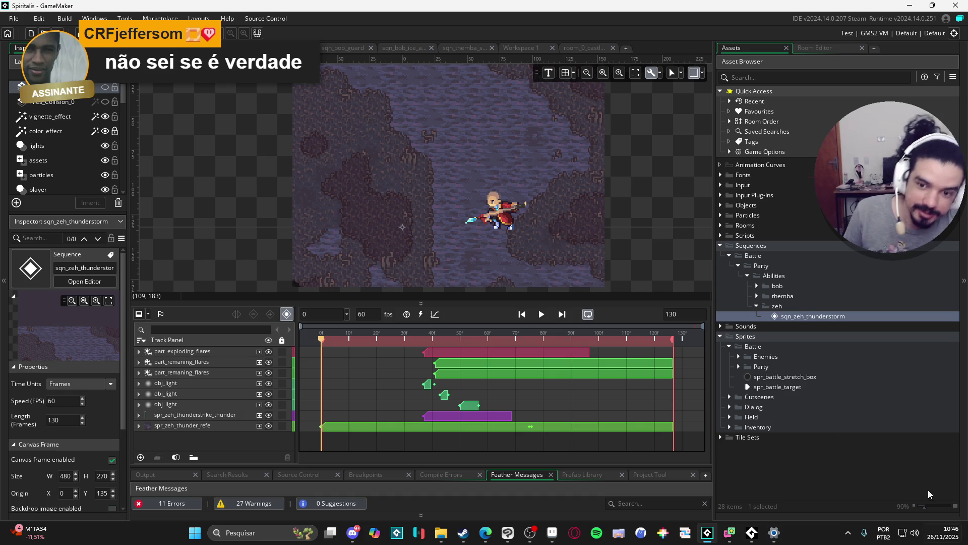
right_click(814, 307)
- Add sequence sqn_zeh_abyssal_bog to the zeh sequences folder via Create > Sequence
mouse_move(836, 313)
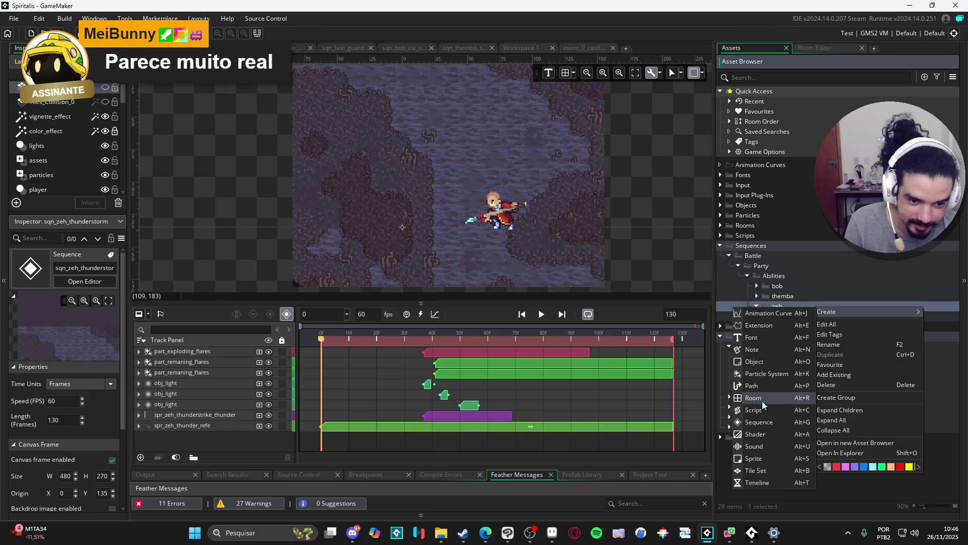
click(817, 295)
click(804, 305)
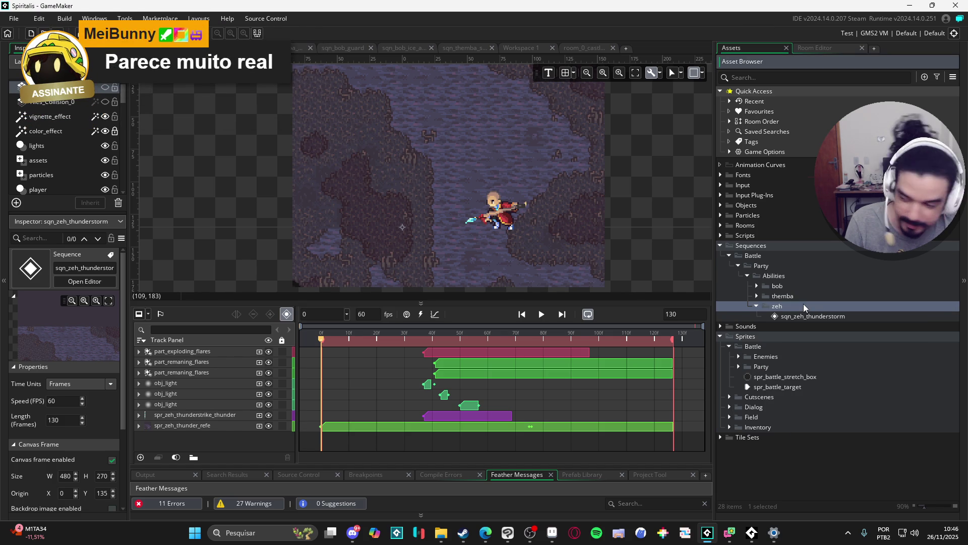
right_click(803, 305)
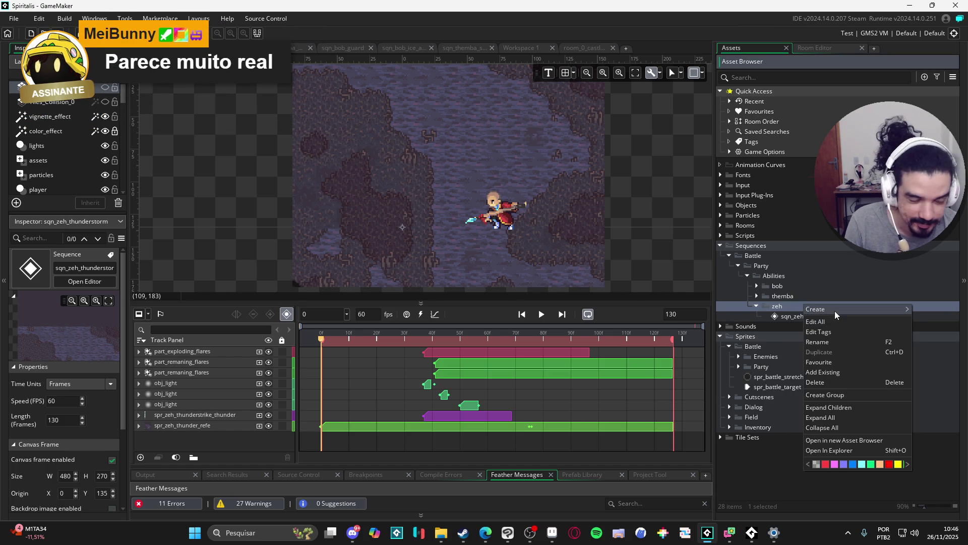
mouse_move(824, 311)
click(764, 418)
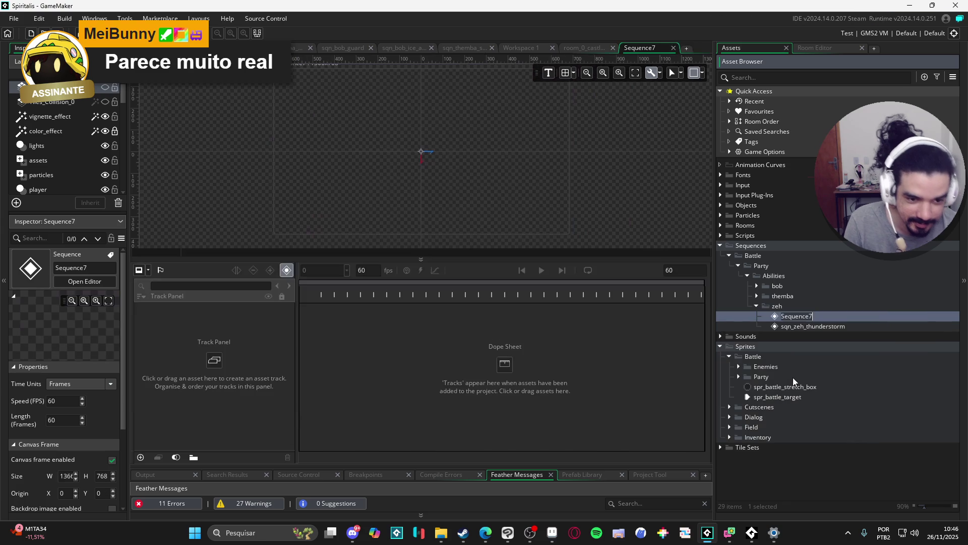
text(sqn_z)
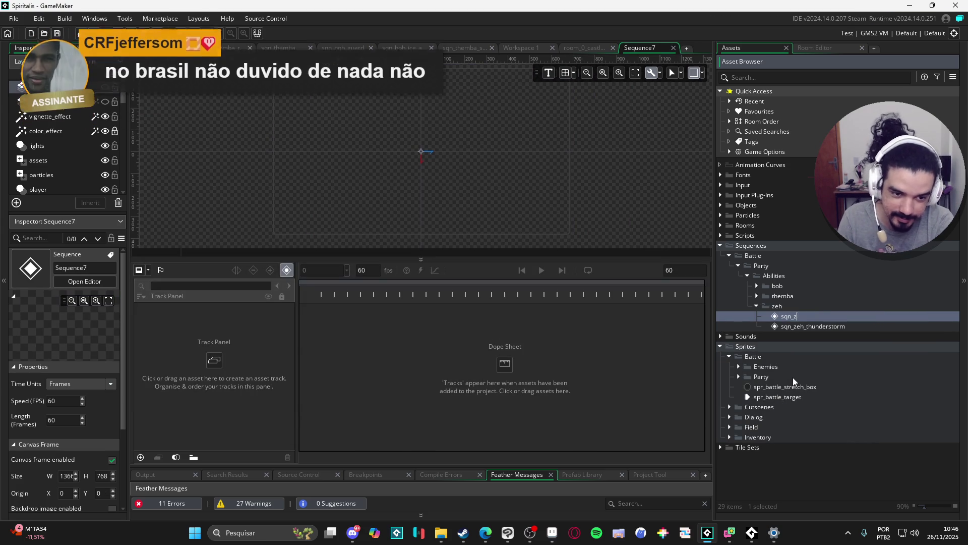
text(eh_abyssal_bog)
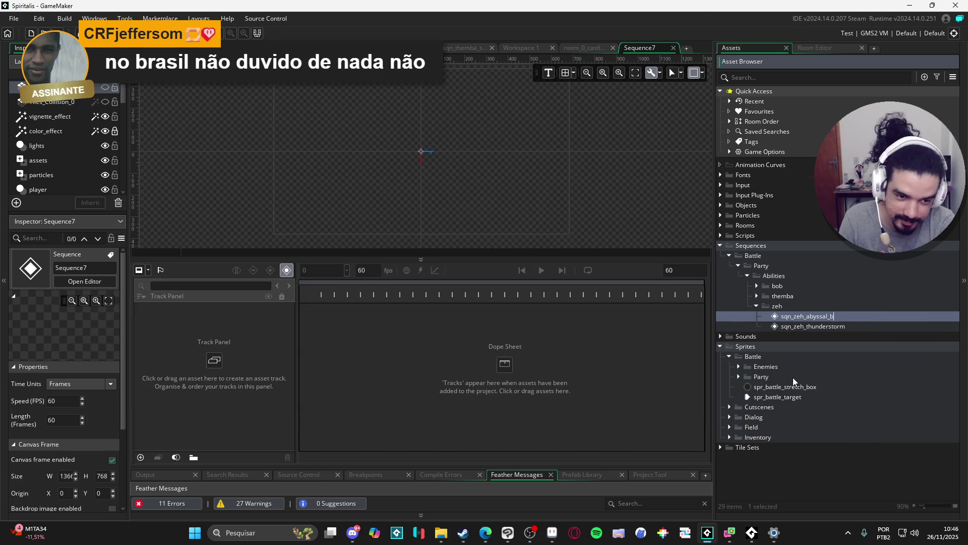
key(Return)
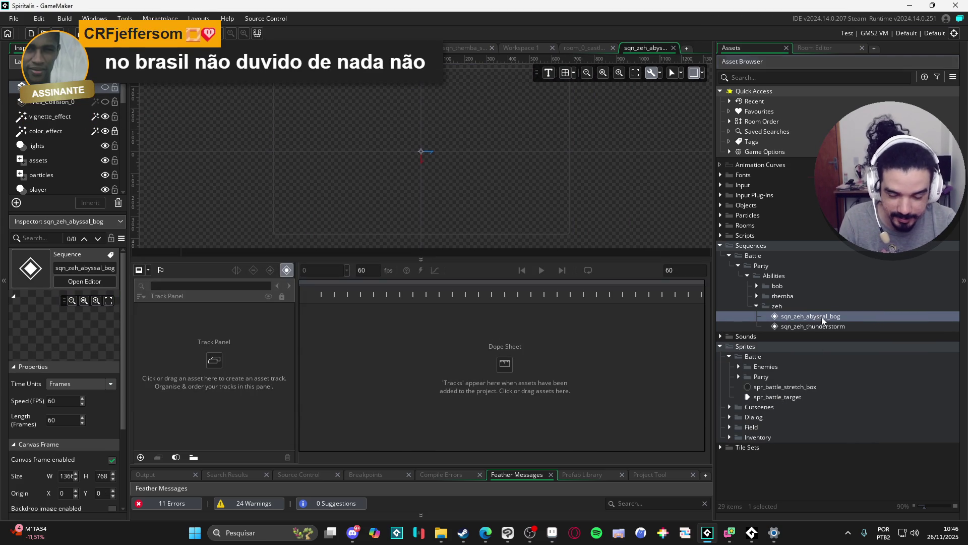
mouse_move(441, 533)
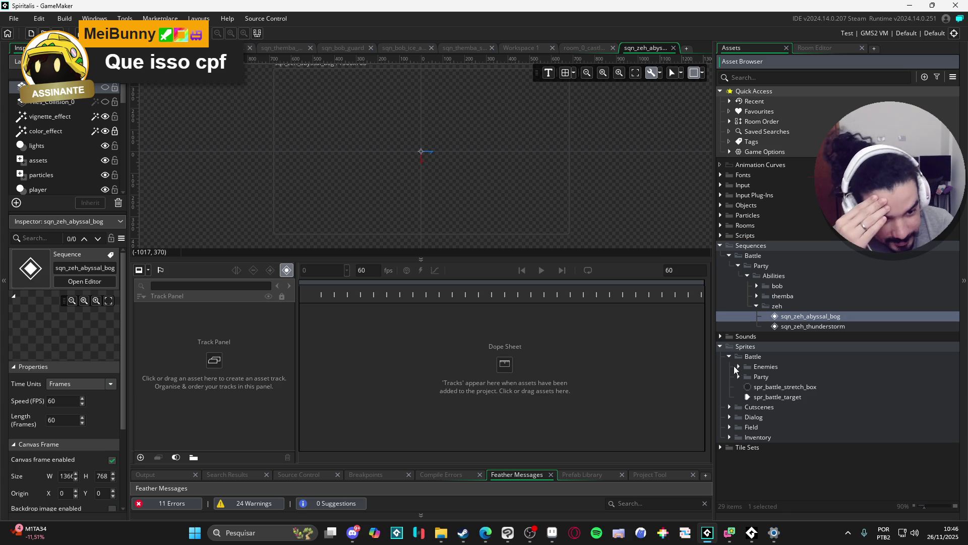
click(738, 377)
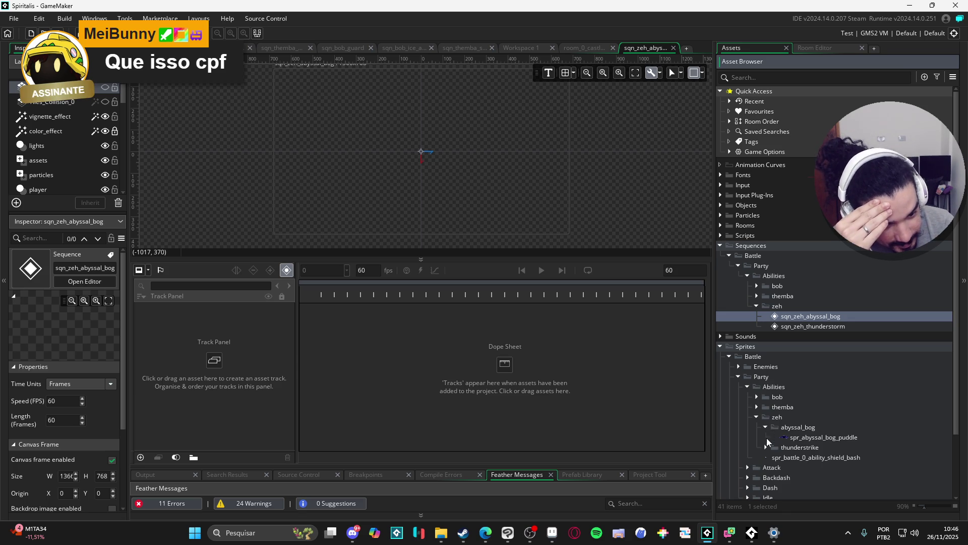
- Drag spr_vfx_stonefist_bg onto the new sequence canvas
click(756, 407)
scroll(809, 407, down, 3)
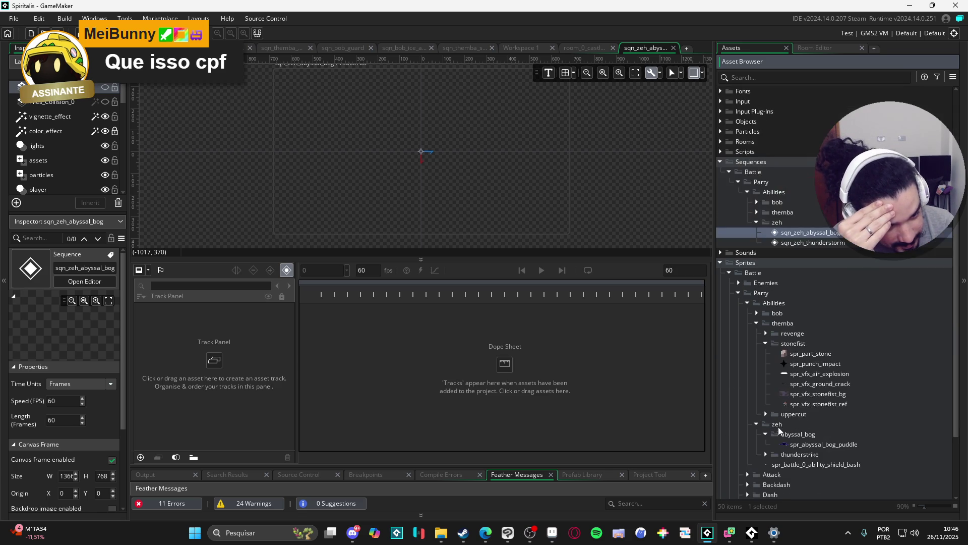
click(836, 394)
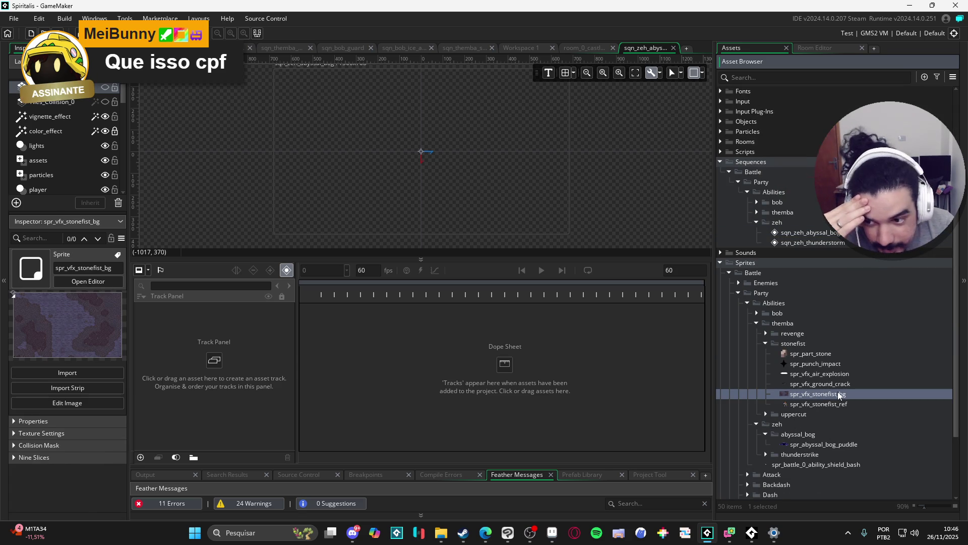
mouse_move(836, 394)
mouse_down()
mouse_move(523, 207)
mouse_move(395, 162)
mouse_move(434, 190)
mouse_up()
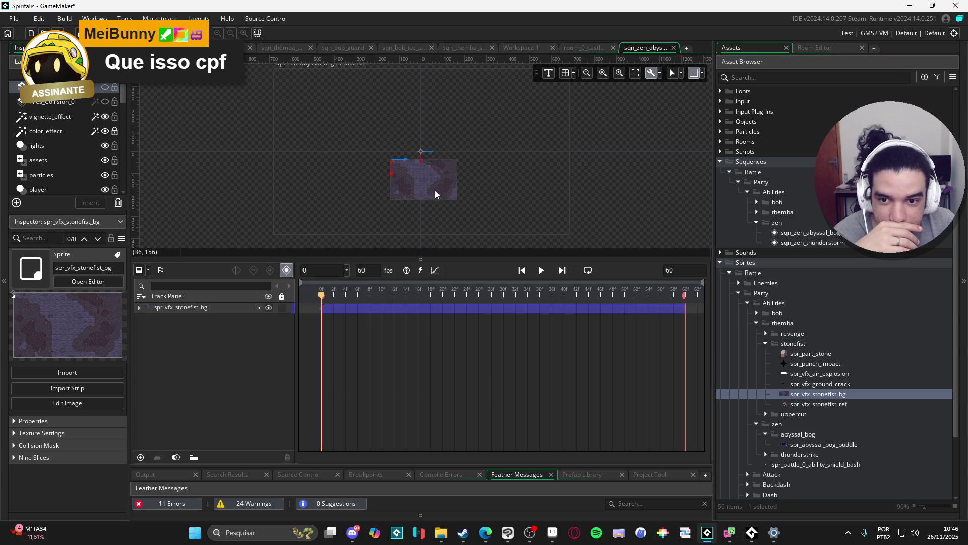
- Set the canvas frame to 480x270 and reposition the stonefist background within it
click(803, 243)
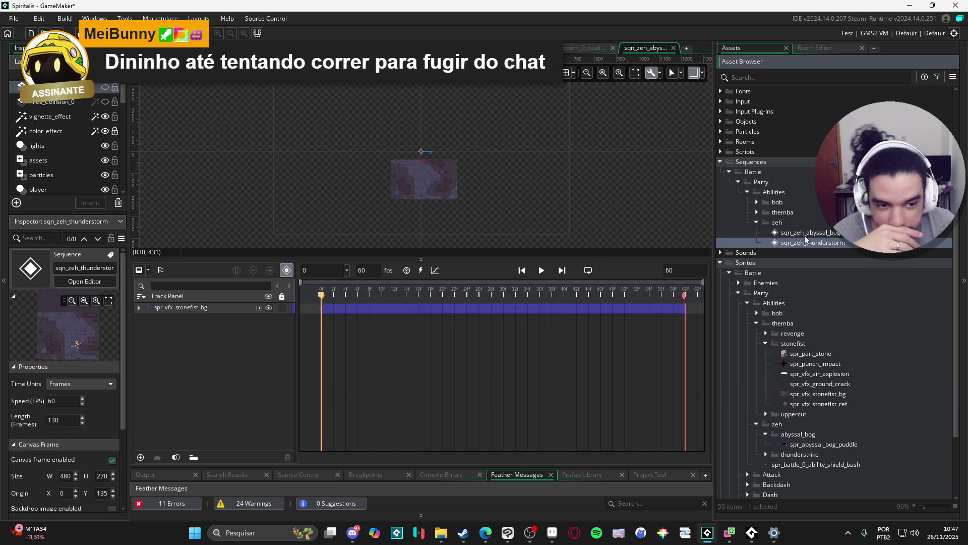
click(702, 73)
double_click(741, 101)
text(480)
key(Tab)
text(0)
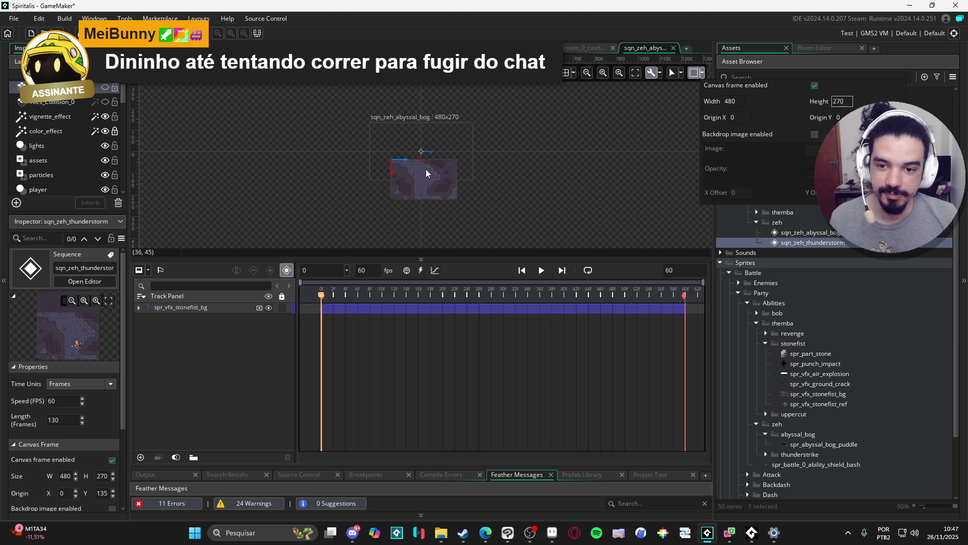
scroll(426, 171, up, 5)
mouse_move(427, 193)
mouse_down()
mouse_move(441, 200)
mouse_move(436, 113)
mouse_up()
key(Escape)
drag(513, 149, 516, 246)
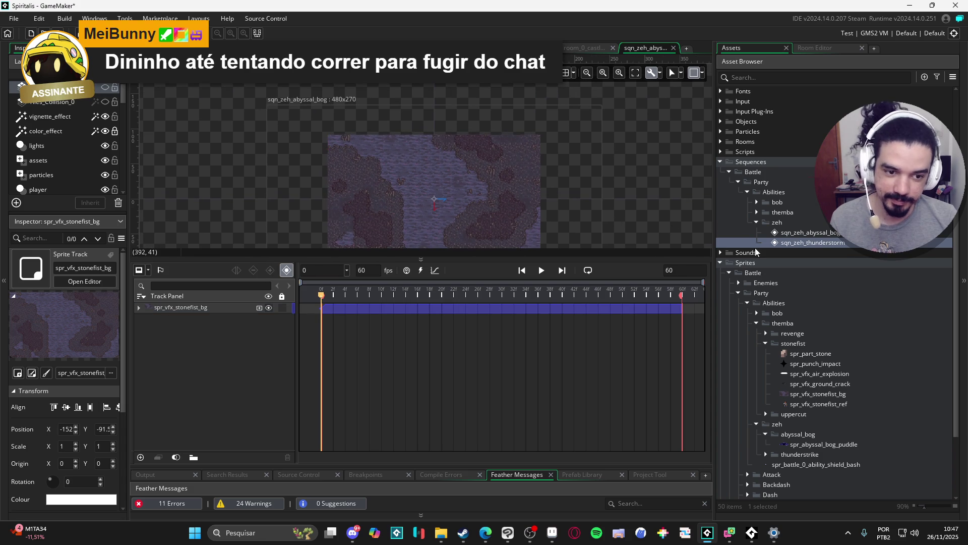
- Add spr_abyssal_bog_puddle over the background and play the 60-frame sequence
mouse_move(814, 445)
mouse_down()
mouse_move(825, 442)
mouse_move(396, 217)
mouse_up()
scroll(396, 218, up, 5)
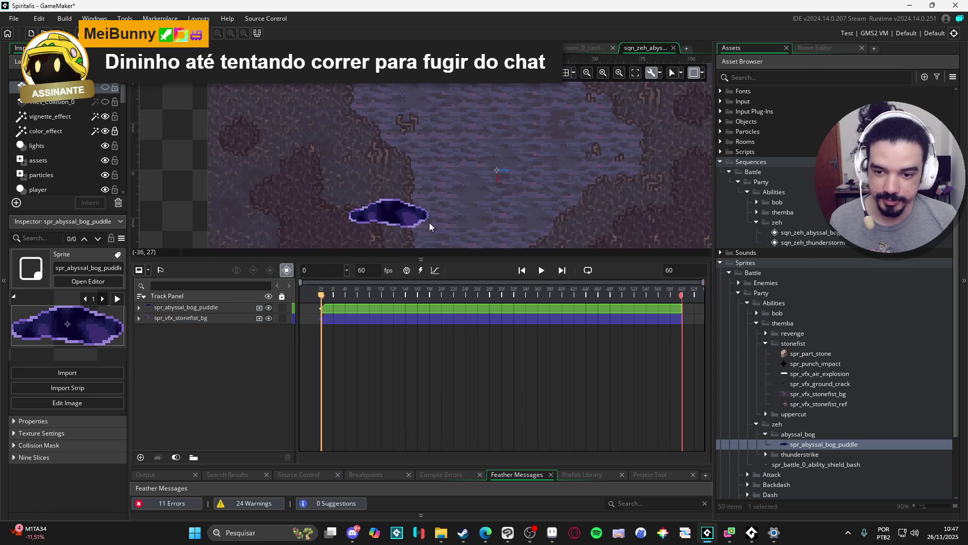
drag(454, 260, 453, 336)
scroll(523, 195, up, 2)
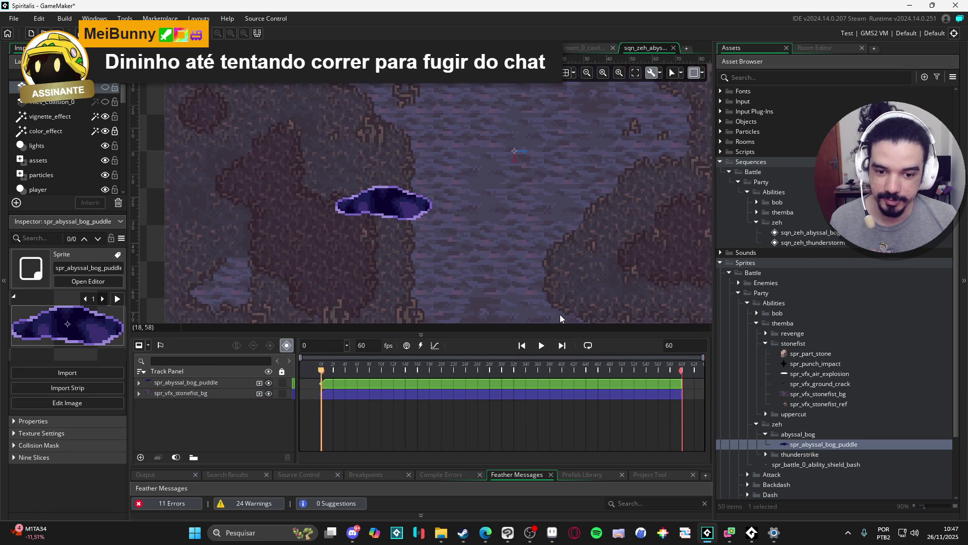
click(540, 347)
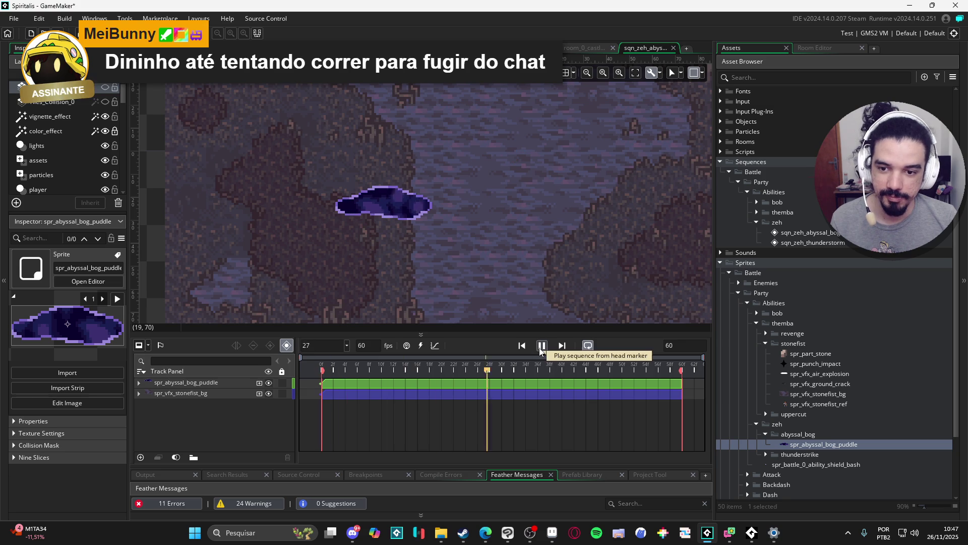
scroll(510, 228, down, 3)
scroll(435, 241, up, 2)
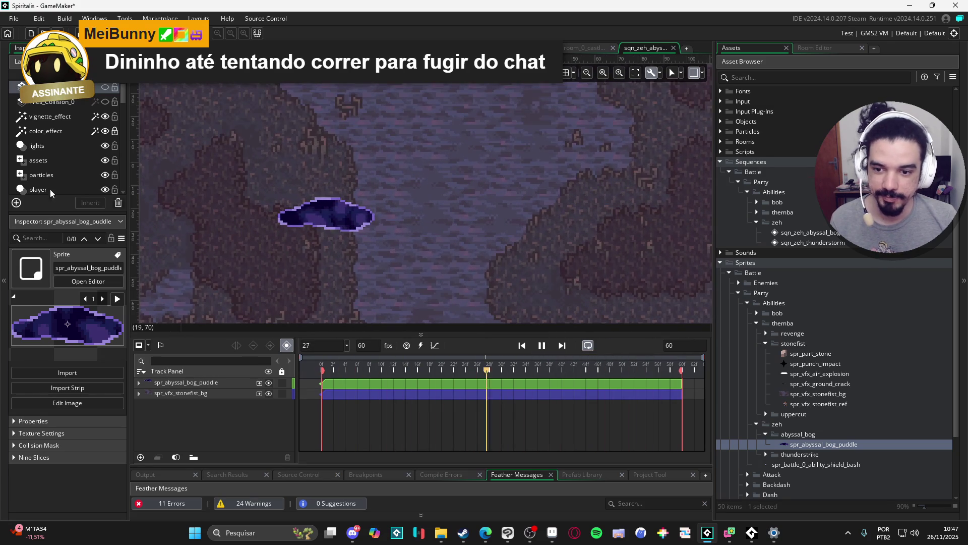
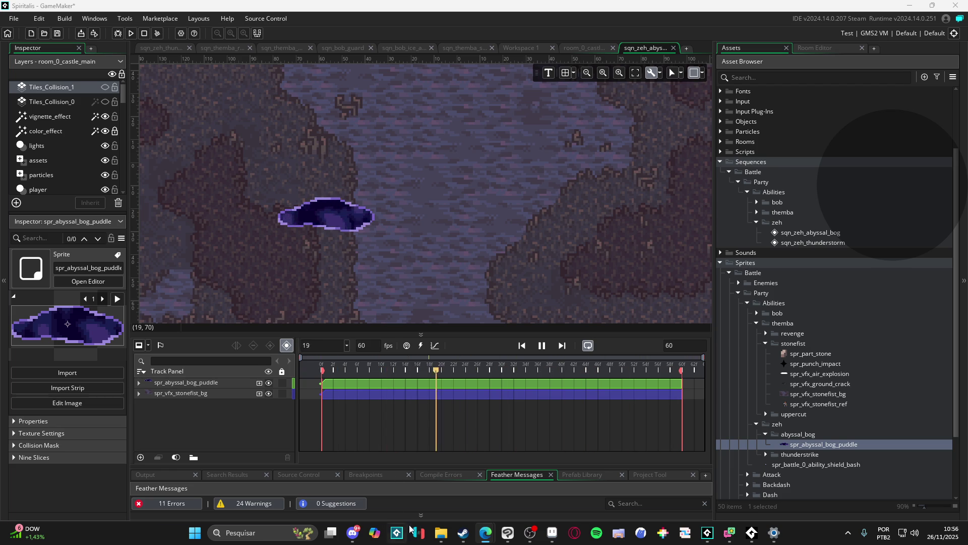
- Search the Steam store for 'asseto corsa' and open the Assetto Corsa Rally page
click(471, 538)
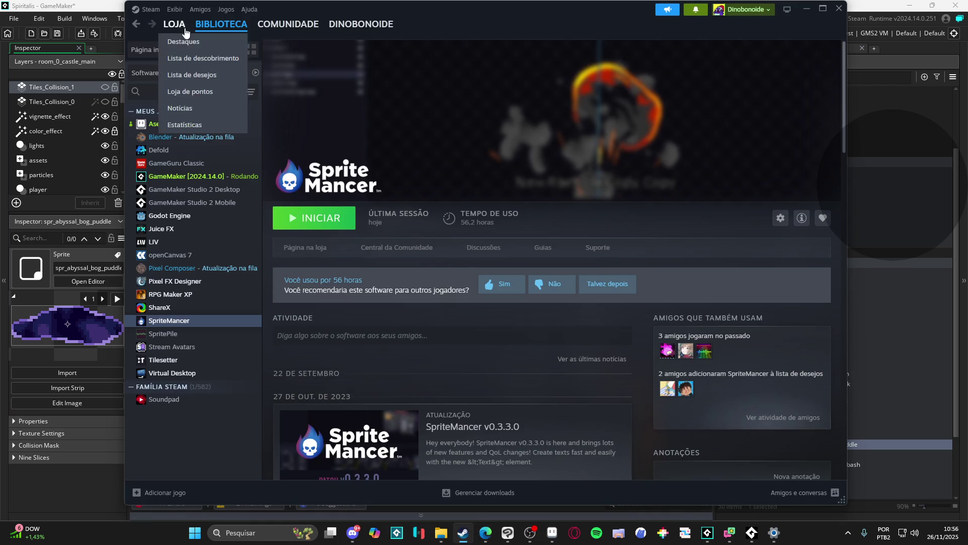
click(174, 24)
double_click(444, 25)
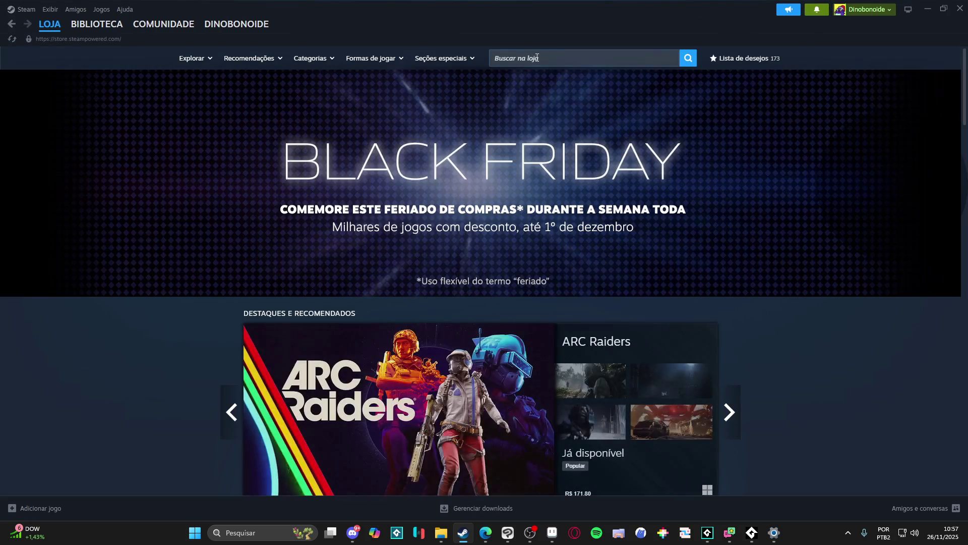
click(539, 58)
text(asseto corsa)
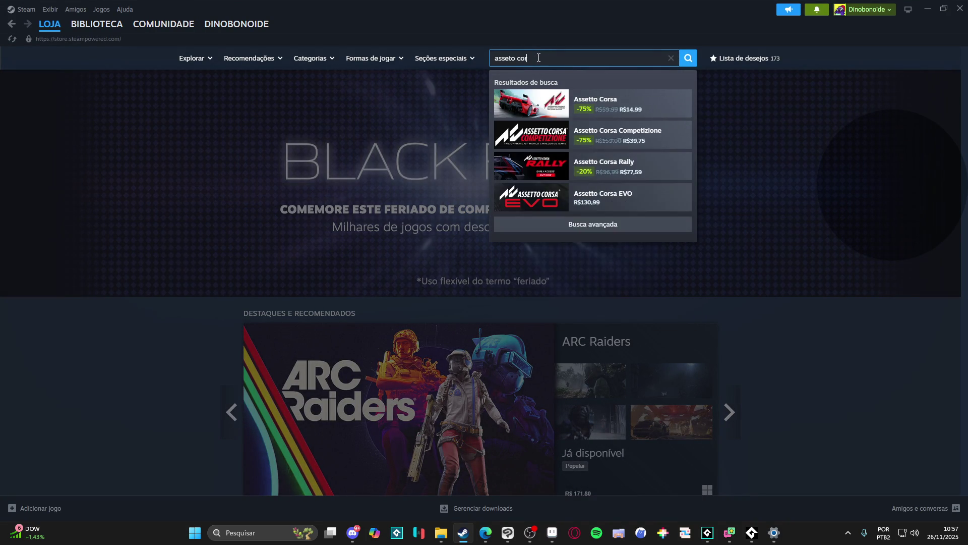
click(666, 164)
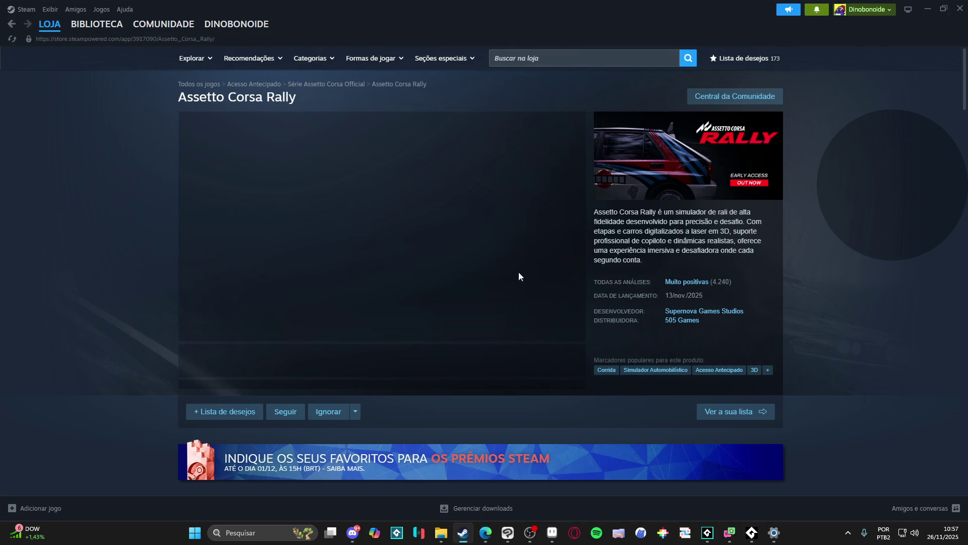
- Pause the live broadcast on the Assetto Corsa Rally store page
scroll(422, 229, down, 2)
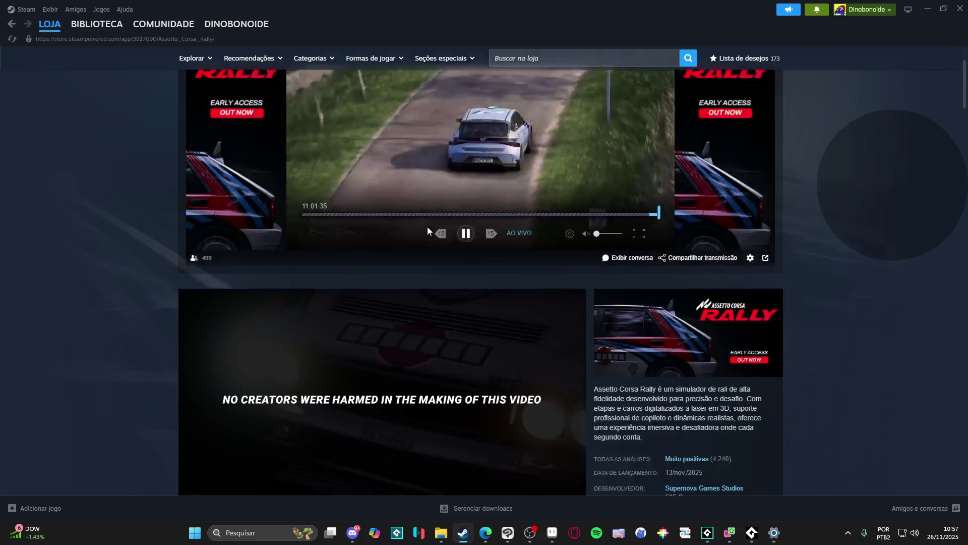
click(466, 233)
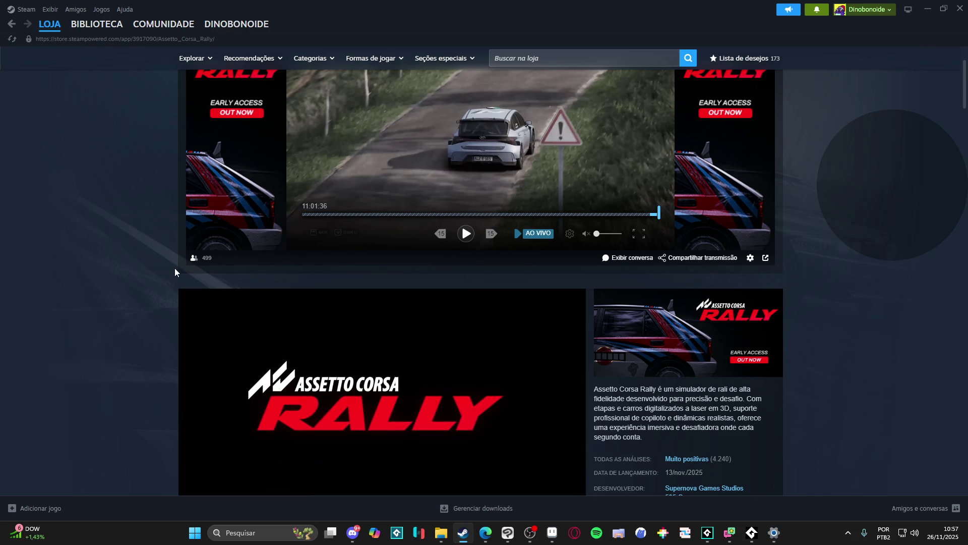
scroll(154, 290, down, 5)
scroll(402, 411, up, 2)
scroll(402, 407, up, 1)
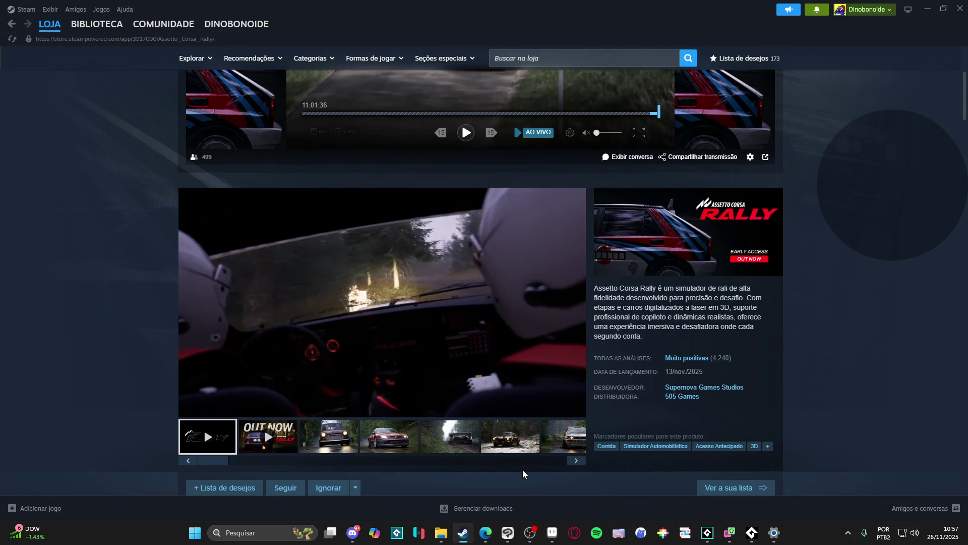
scroll(522, 454, up, 1)
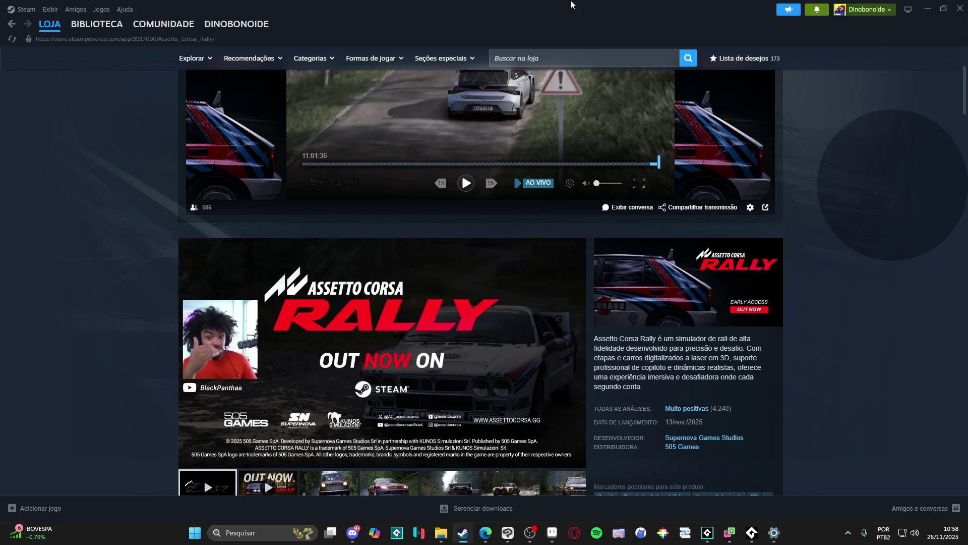
- Browse the third, Citroën, Lancia and red Fiat screenshots in the main viewer
scroll(353, 350, down, 1)
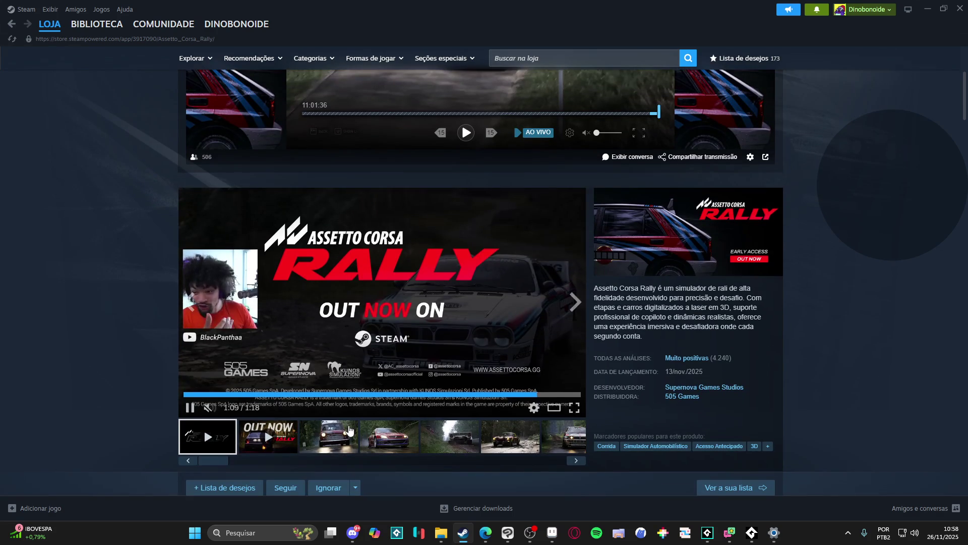
click(348, 433)
click(382, 439)
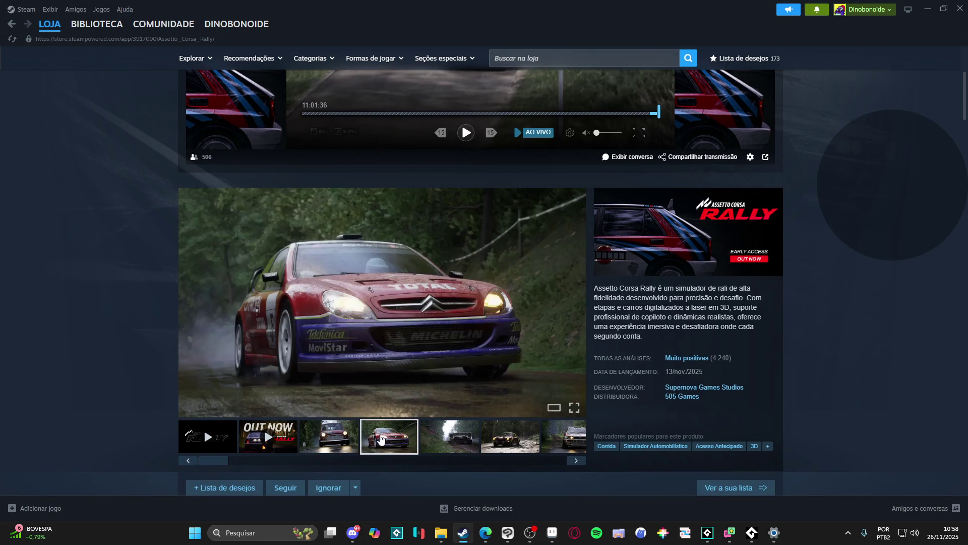
click(449, 439)
click(502, 439)
- Scroll the thumbnail strip to the end and pause the announcement trailer at 0:05
scroll(381, 429, down, 2)
drag(408, 410, 558, 404)
click(558, 388)
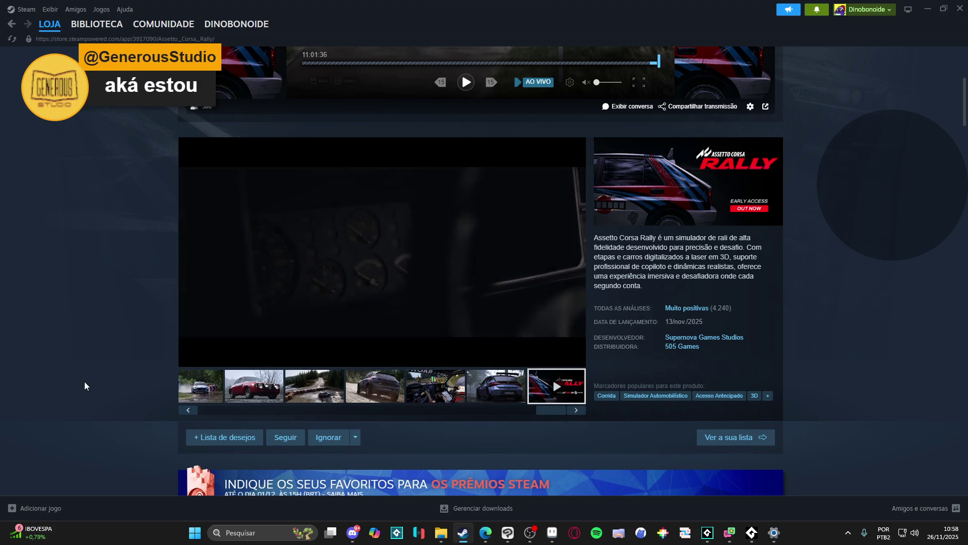
click(190, 358)
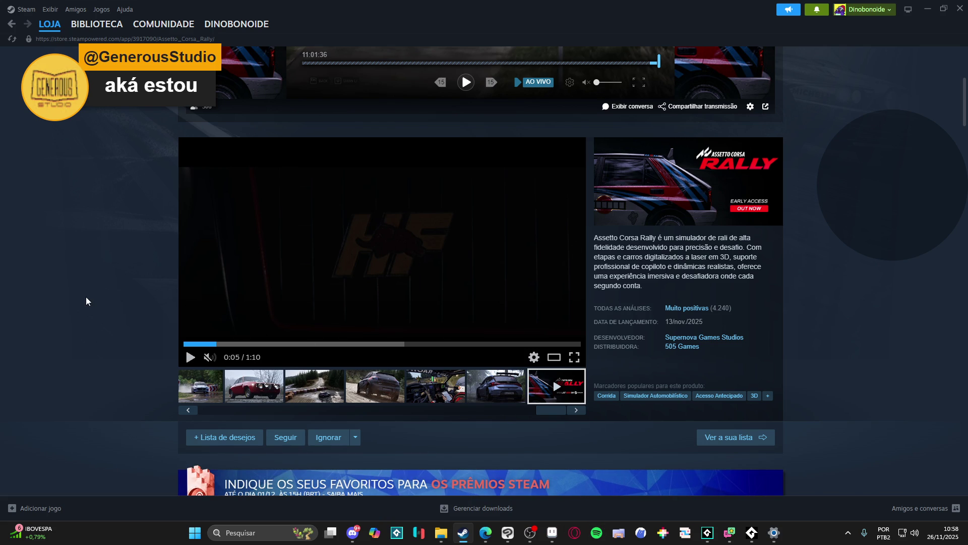
- Bring up Aseprite's blank Sprite-0001 canvas zoomed out, then return to GameMaker
mouse_move(550, 542)
click(550, 542)
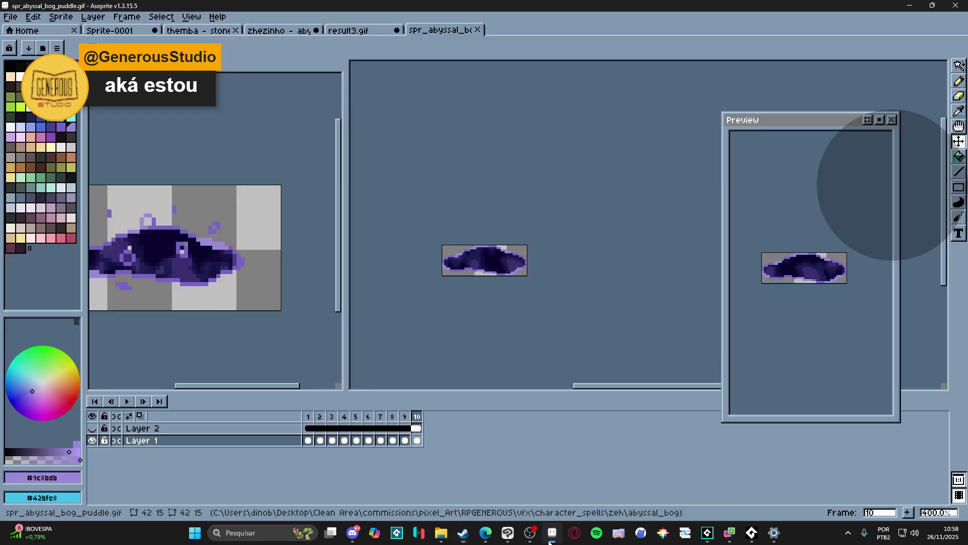
scroll(246, 274, down, 2)
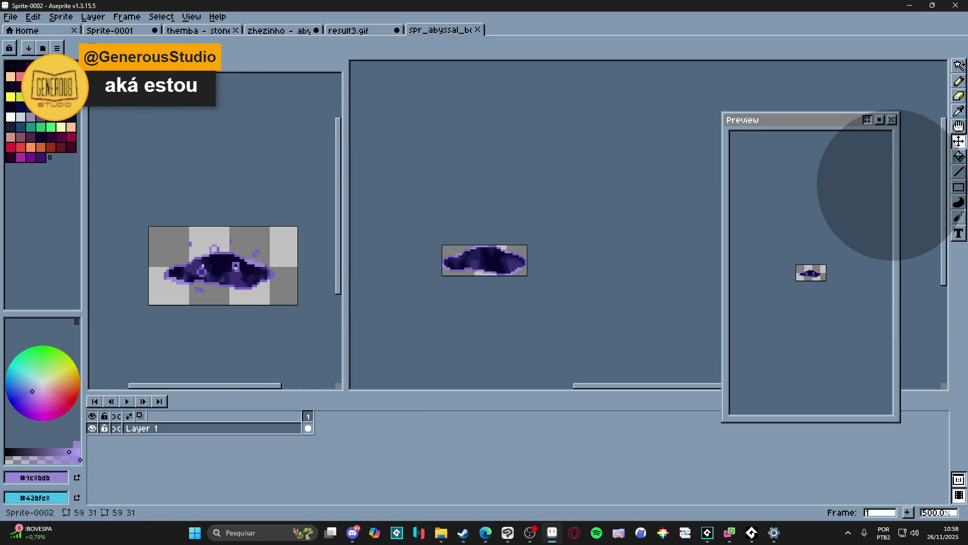
click(136, 33)
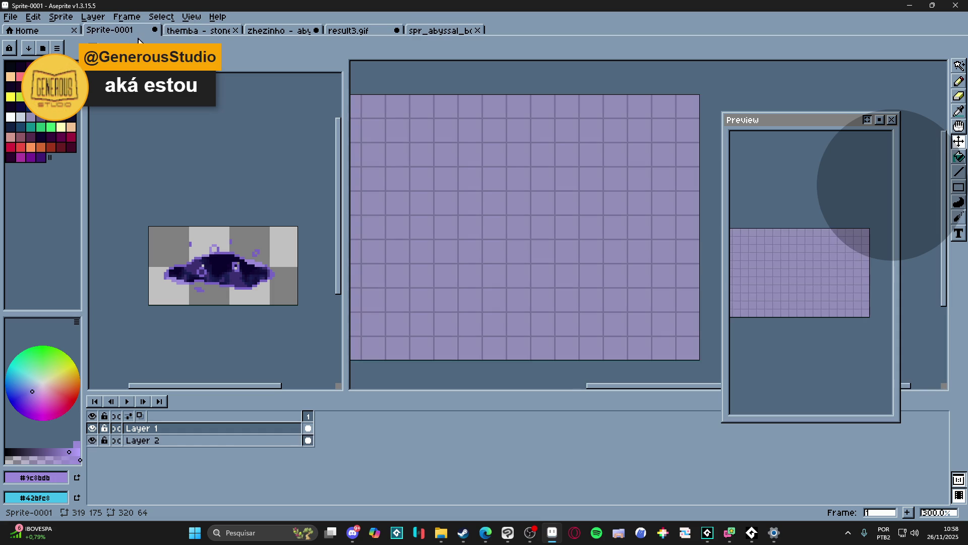
scroll(454, 202, down, 1)
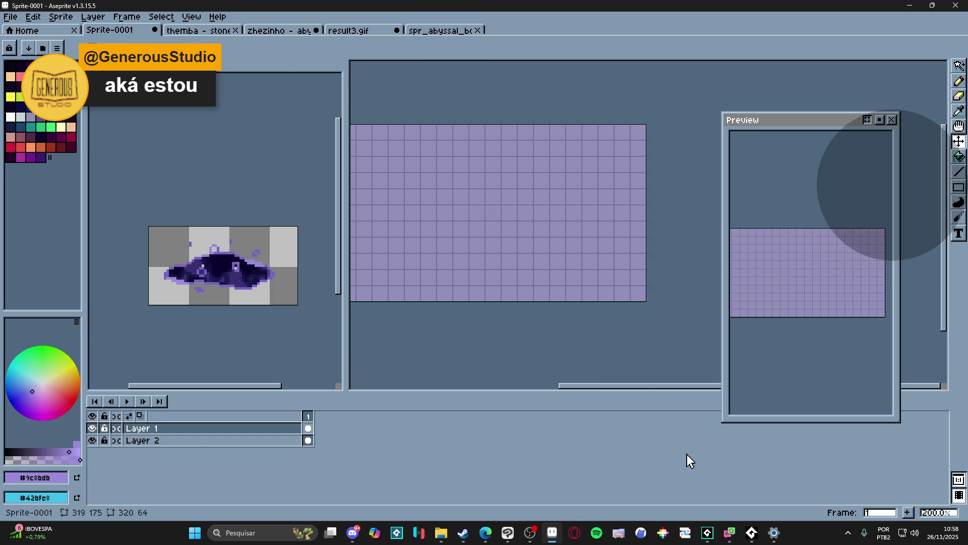
click(707, 533)
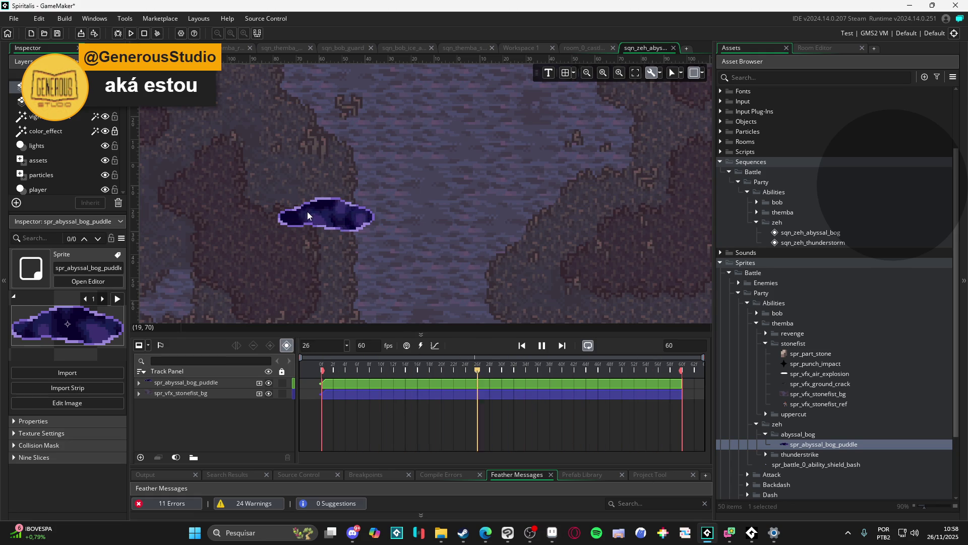
- Zoom and pan the playing sequence around the puddle, then switch back to Aseprite's lavender canvas
scroll(309, 216, up, 1)
drag(309, 216, 325, 227)
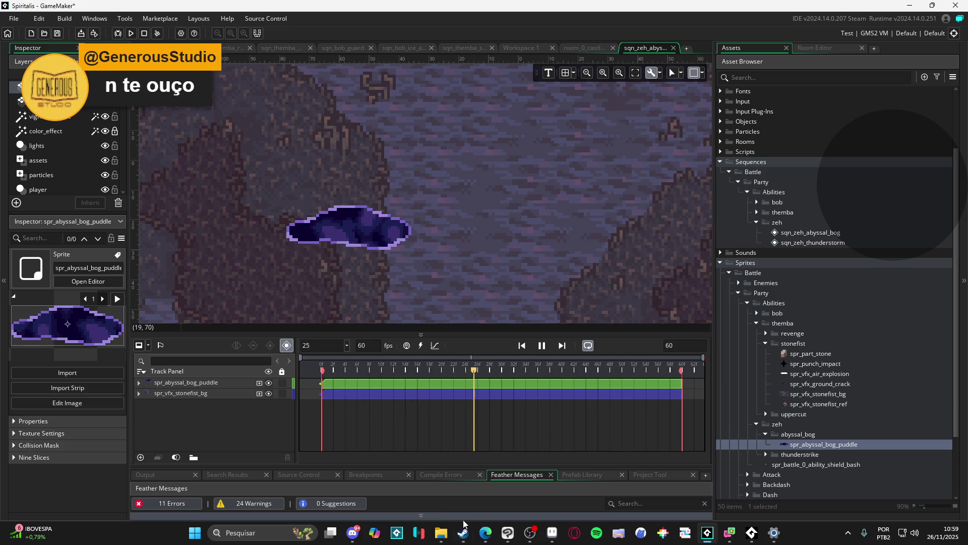
mouse_move(465, 531)
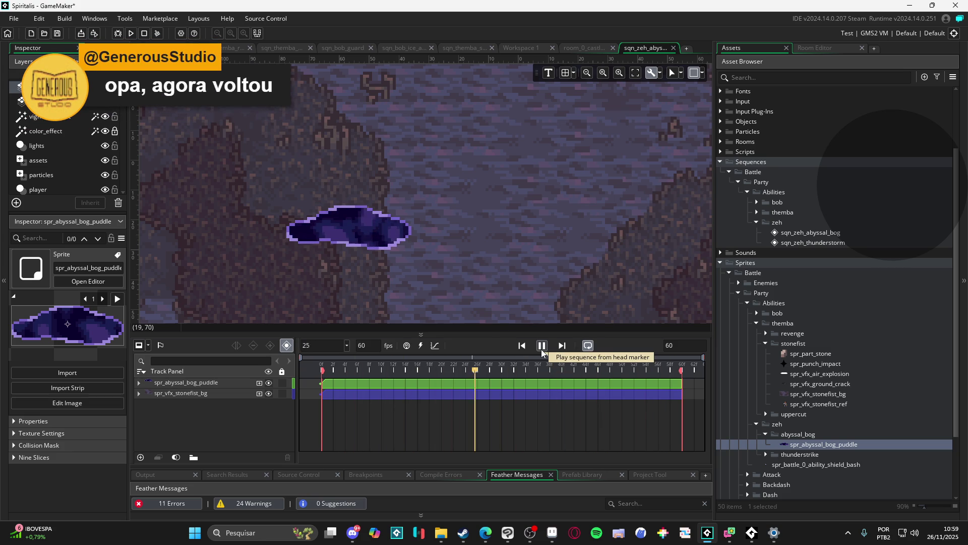
click(552, 532)
scroll(233, 272, up, 1)
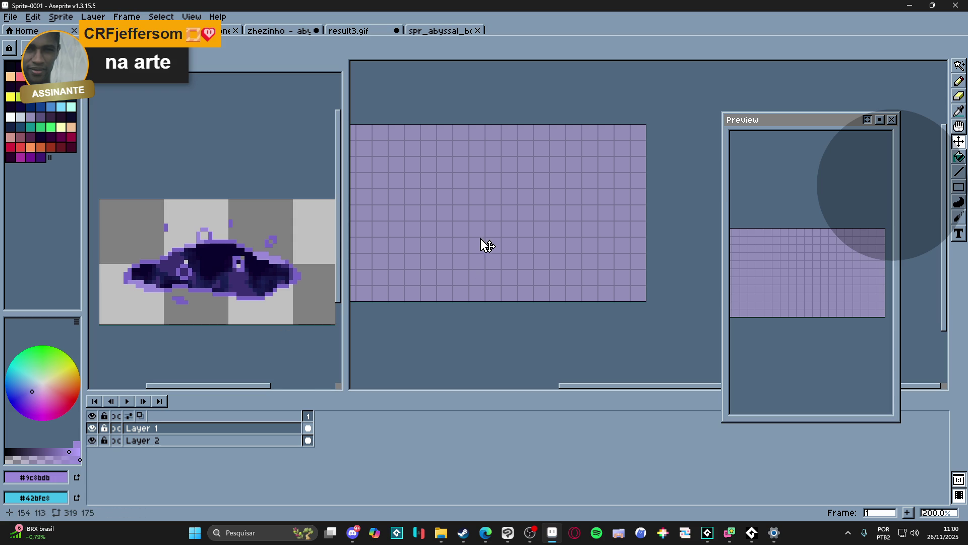
- Switch to the Pencil, add Layer 3 above Layer 1 and pick black as the colour
key(b)
scroll(485, 235, up, 2)
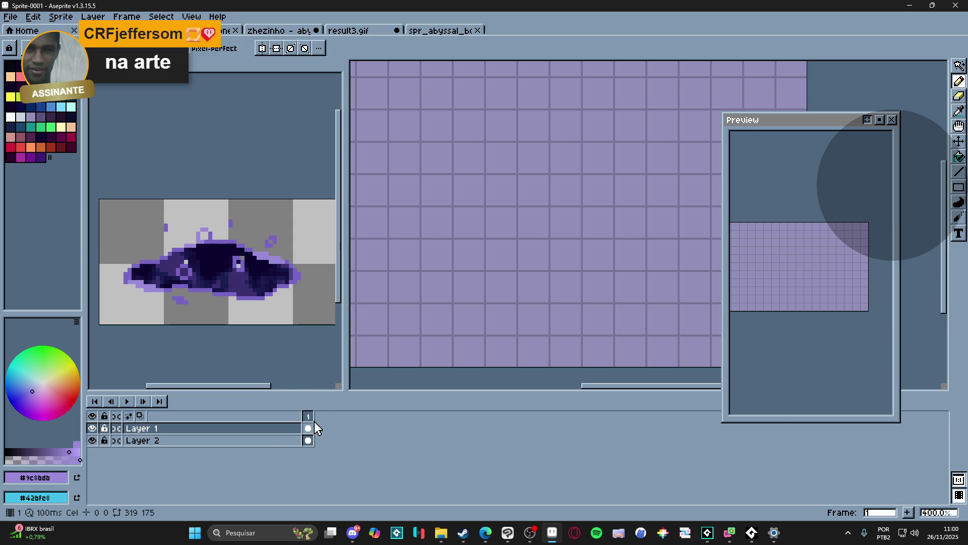
key(shift+n)
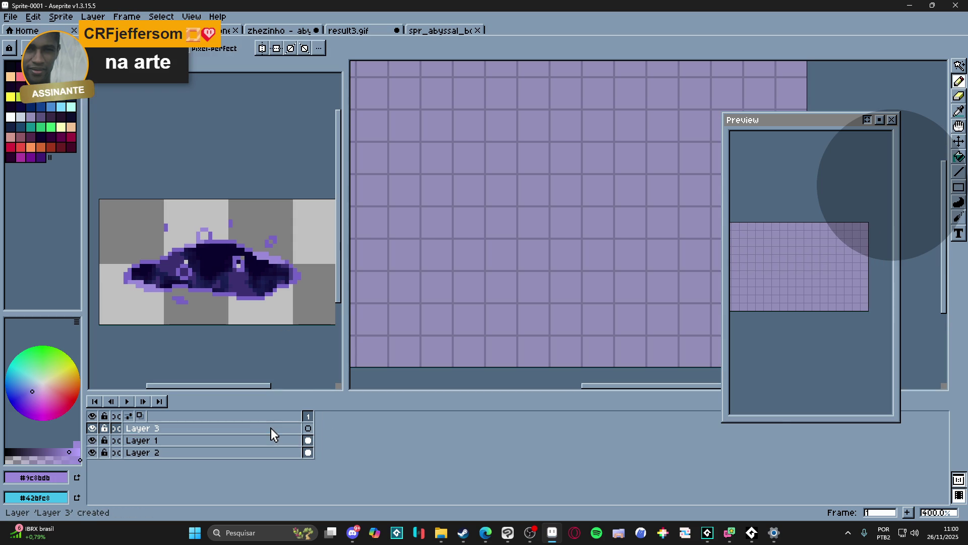
click(10, 65)
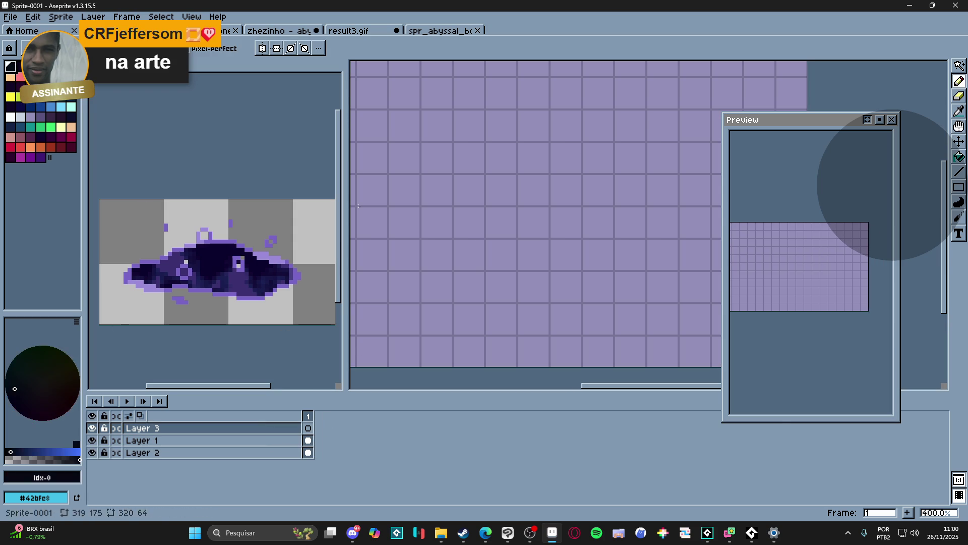
- Sketch black freehand strokes and a loop on Layer 3, undoing each attempt
scroll(499, 279, up, 1)
mouse_move(501, 281)
mouse_down()
mouse_move(557, 260)
mouse_move(547, 259)
mouse_up()
drag(482, 246, 484, 227)
drag(510, 226, 534, 221)
key(ctrl+z)
key(ctrl+z)
key(ctrl+z)
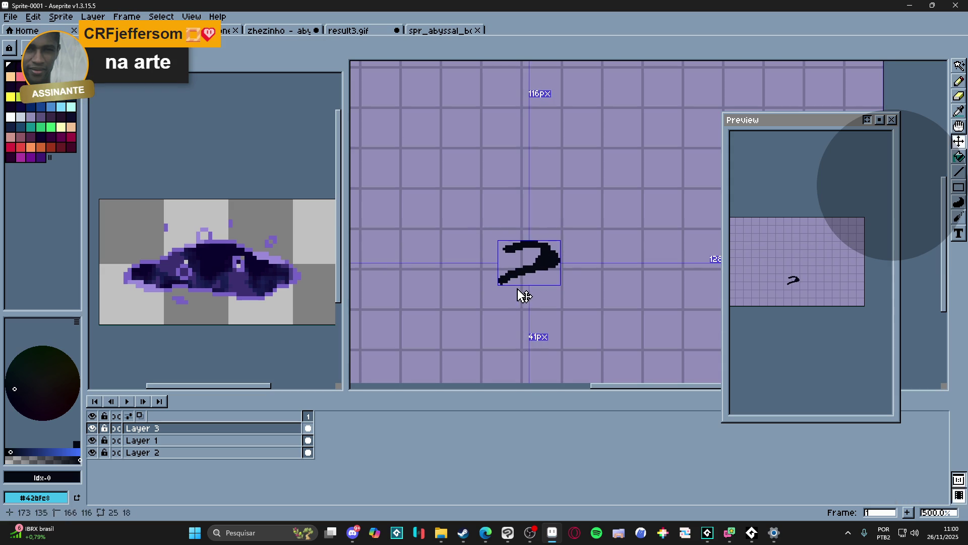
mouse_move(536, 261)
mouse_down()
mouse_move(456, 268)
mouse_move(548, 277)
mouse_move(527, 264)
mouse_move(545, 273)
mouse_up()
key(ctrl+z)
key(ctrl+z)
key(ctrl+z)
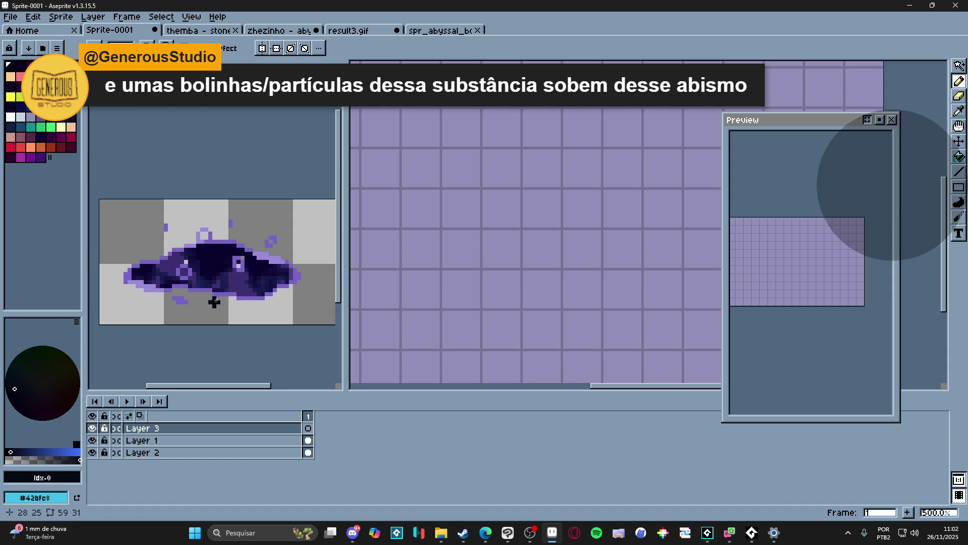
- Bring GameMaker's sqn_zeh_abyssal_bog sequence window back to the front
click(707, 532)
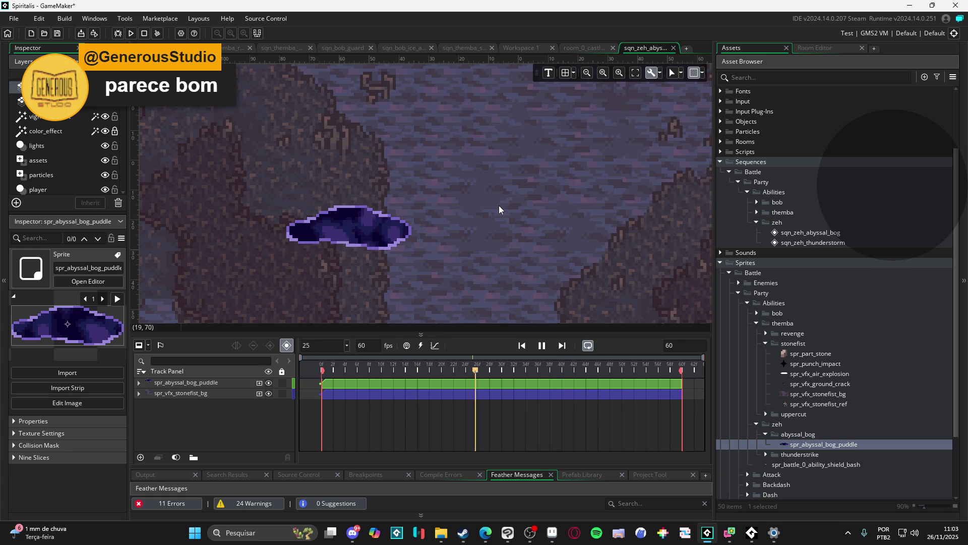
- Alt+Tab from the sequence editor over to Aseprite's Sprite-0001 canvas
key(alt+Tab)
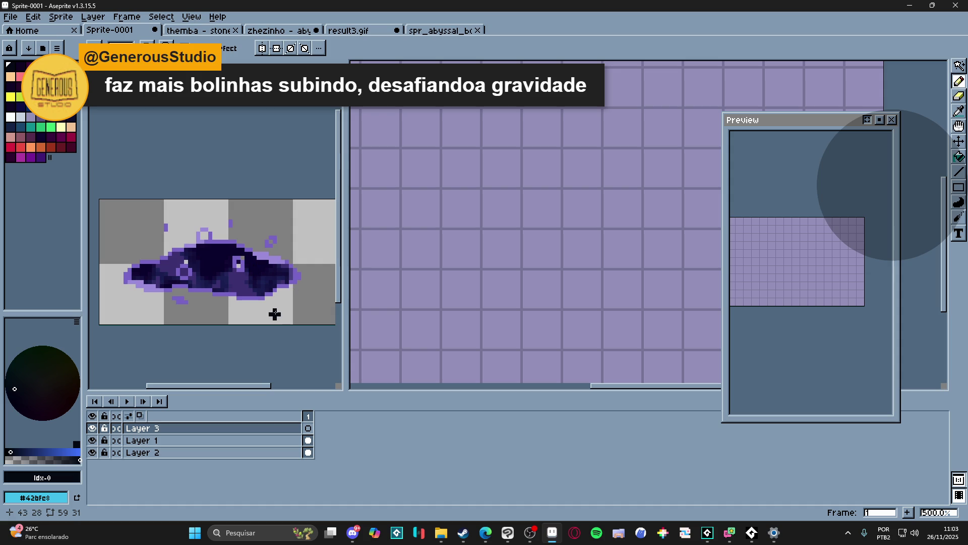
- Flip through the themba stonefist barrage, Sprite-0001, zhezinho abyssal bog and result3.gif files
scroll(275, 314, down, 2)
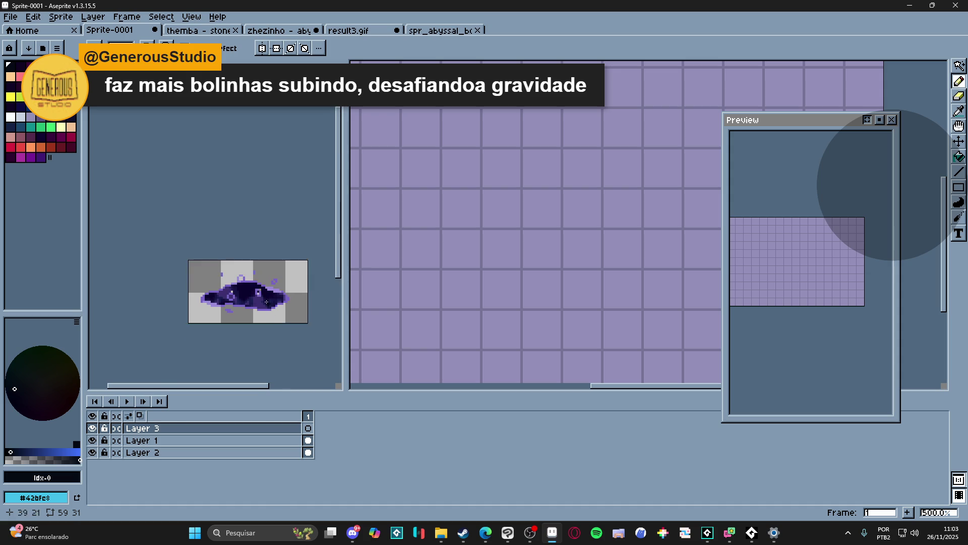
scroll(268, 283, up, 3)
key(ctrl+alt+v)
scroll(266, 284, down, 1)
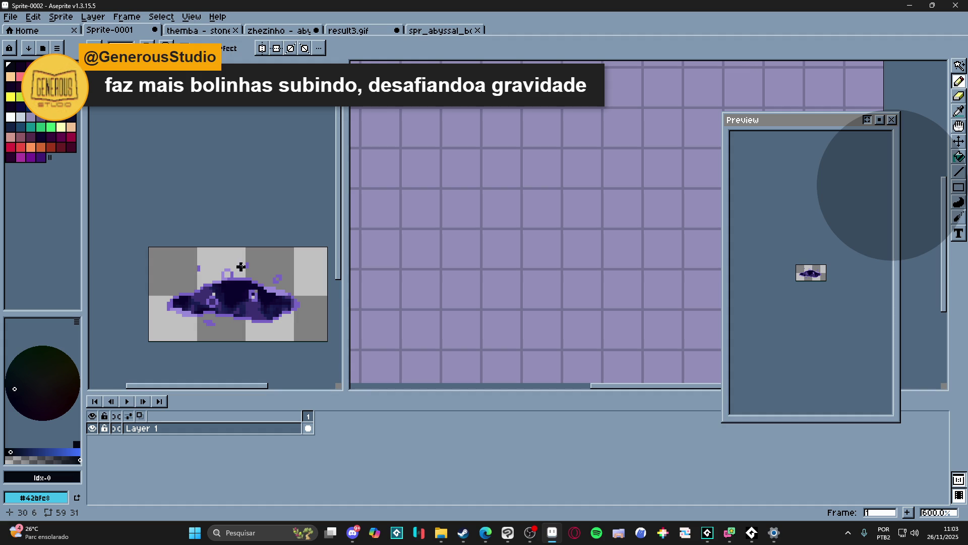
click(187, 30)
click(140, 30)
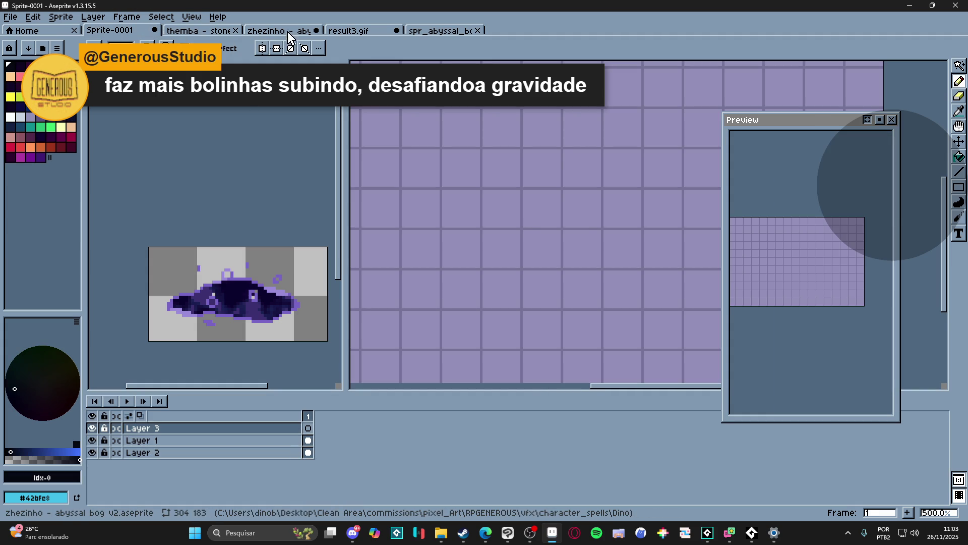
click(287, 31)
click(330, 31)
key(ctrl+shift+Tab)
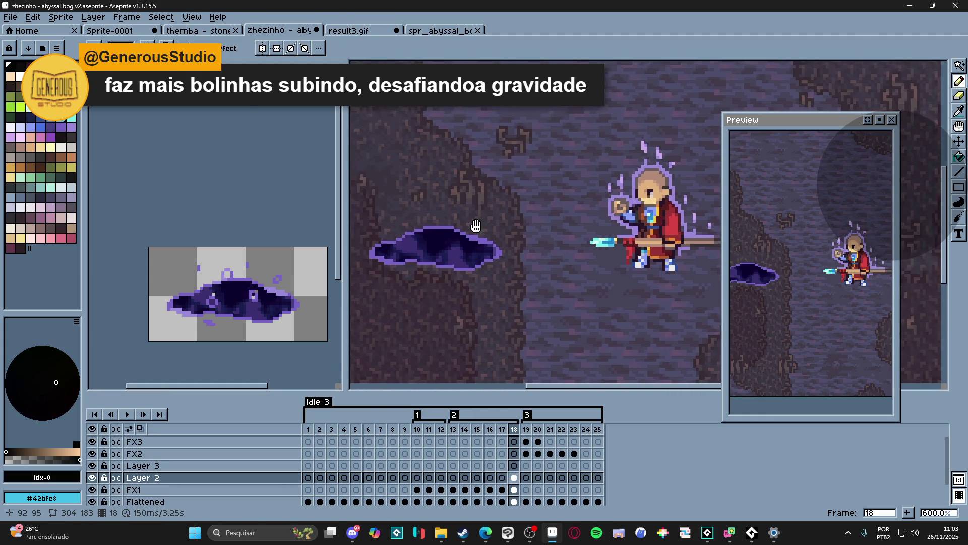
- Settle on the abyssal bog puddle sprite, then minimize Aseprite and bring Steam forward
click(444, 31)
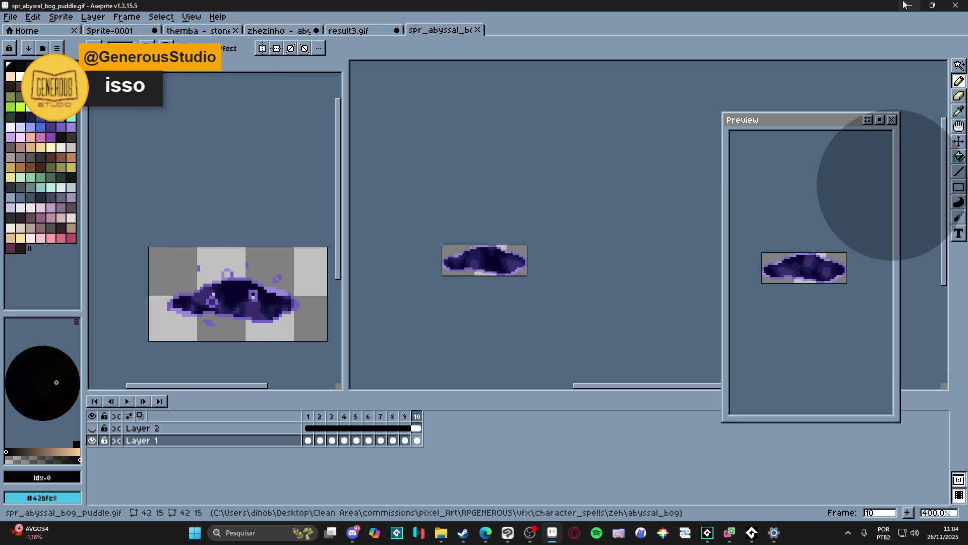
click(904, 5)
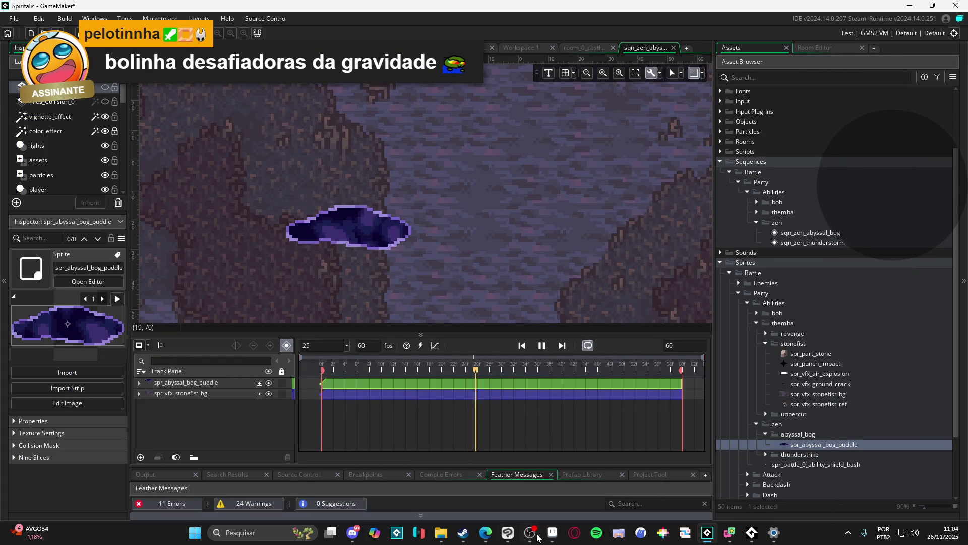
click(463, 532)
- Pick the Lancia screenshots in the gallery and open one in the large viewer
drag(440, 409, 501, 413)
click(491, 384)
click(510, 389)
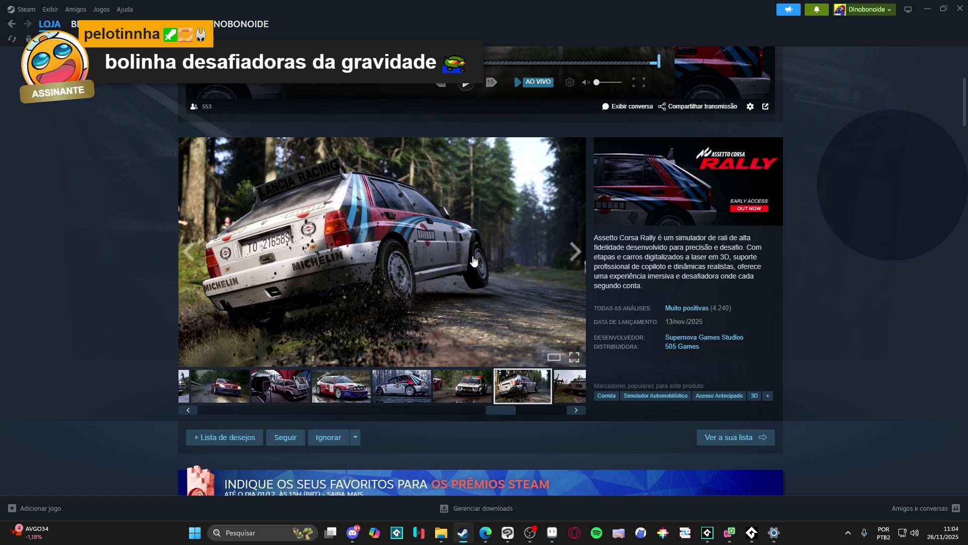
click(571, 248)
- Step forward seven screenshots to the Peugeot 208 Rally shot, then close the viewer
click(817, 281)
click(817, 281)
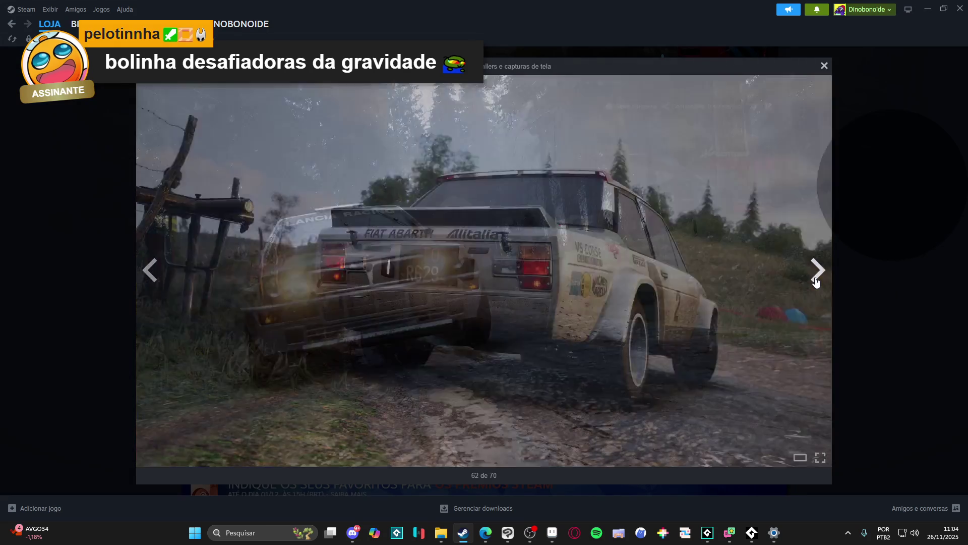
click(816, 282)
click(816, 281)
click(815, 281)
click(815, 281)
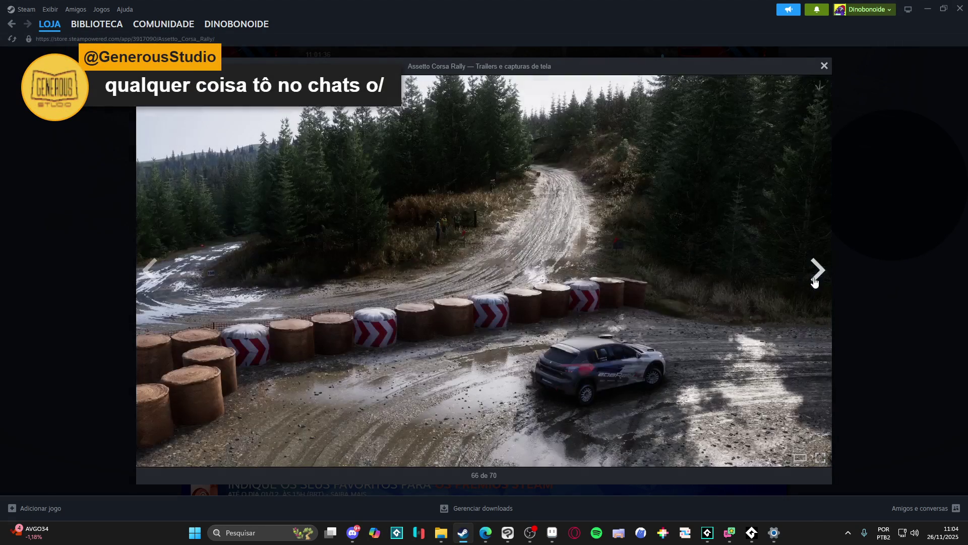
click(816, 281)
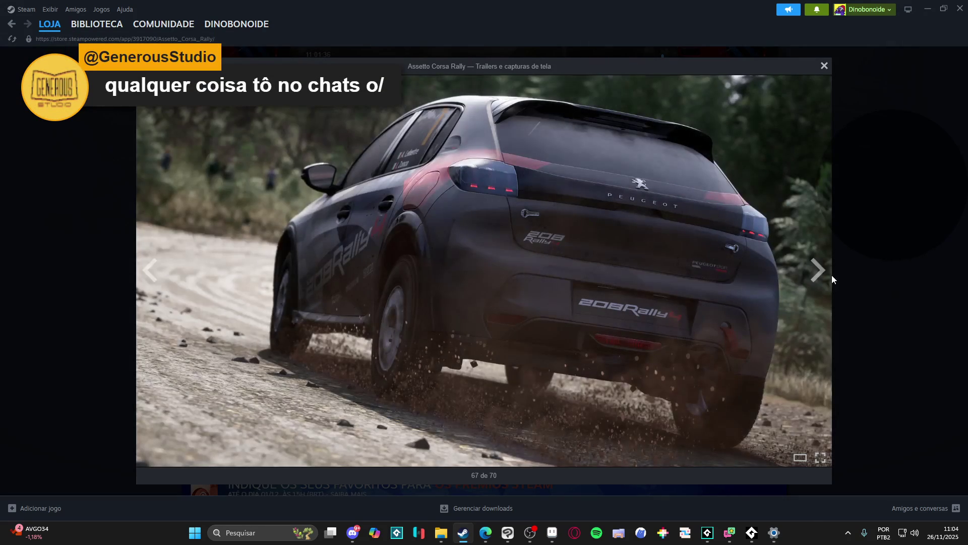
click(845, 280)
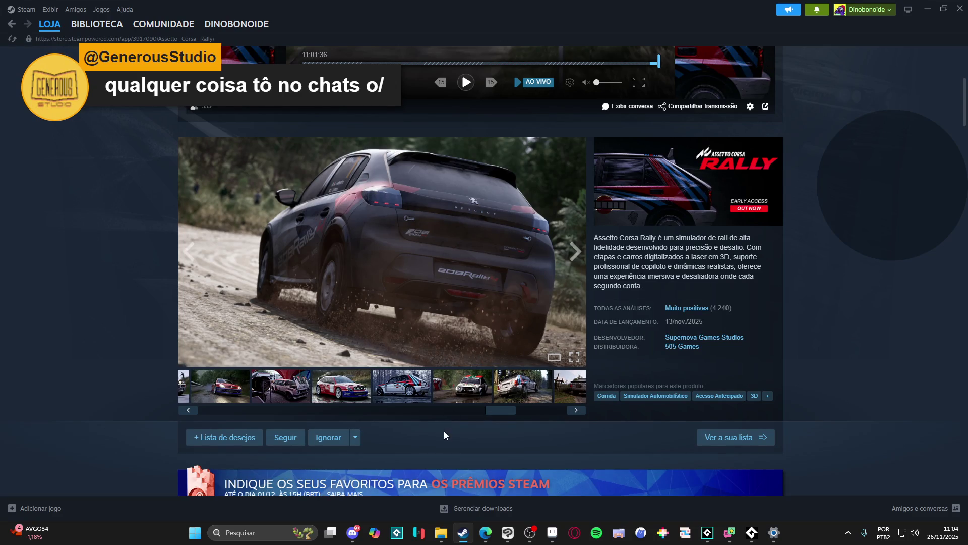
- Scroll the gallery, compare the red car and dirt-road shots, and open the dirt-road one full size
mouse_move(443, 406)
mouse_down()
mouse_move(276, 409)
mouse_move(147, 304)
mouse_up()
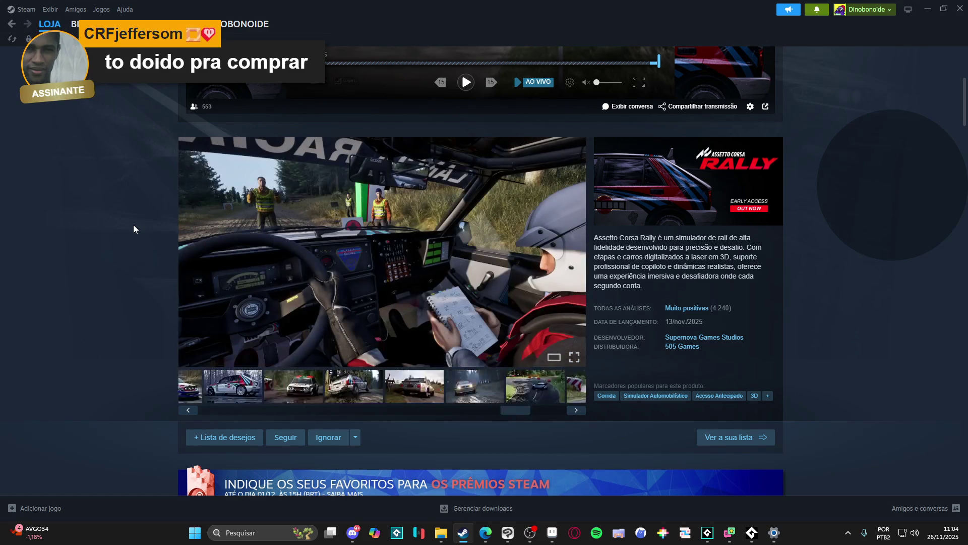
click(370, 413)
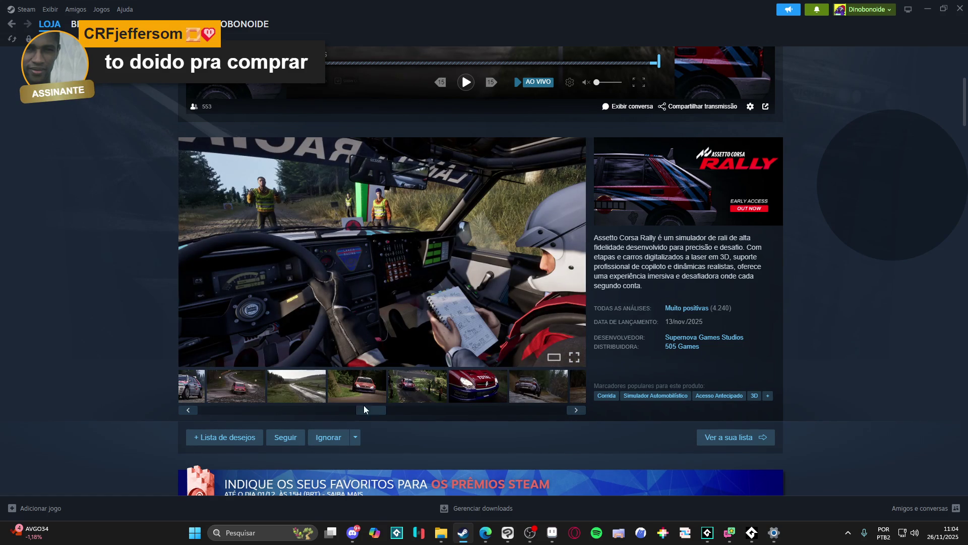
click(365, 395)
click(266, 386)
click(222, 381)
click(320, 385)
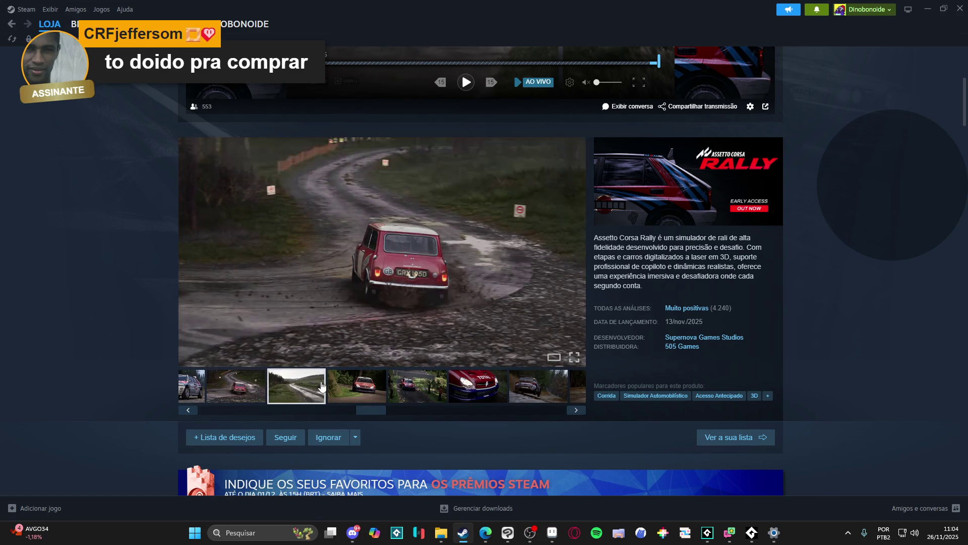
click(389, 337)
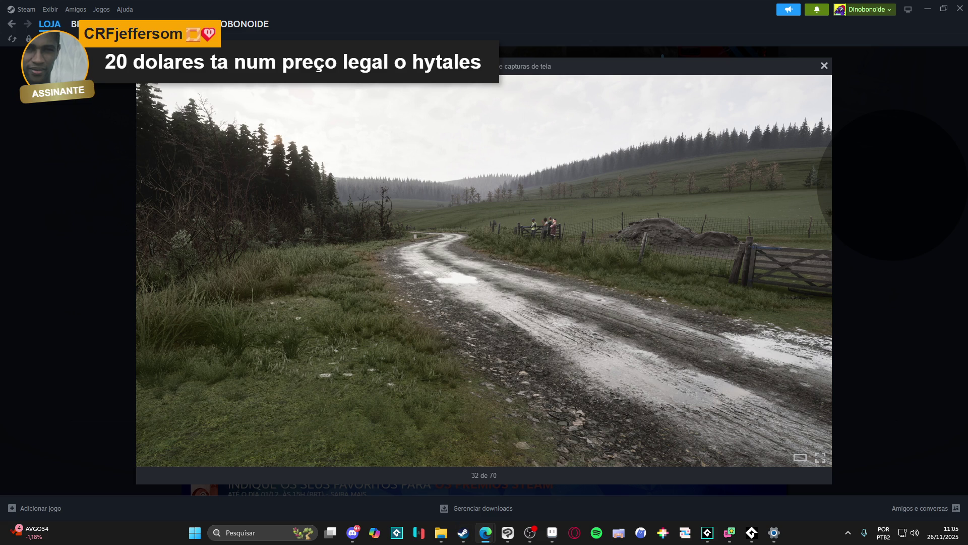
click(864, 111)
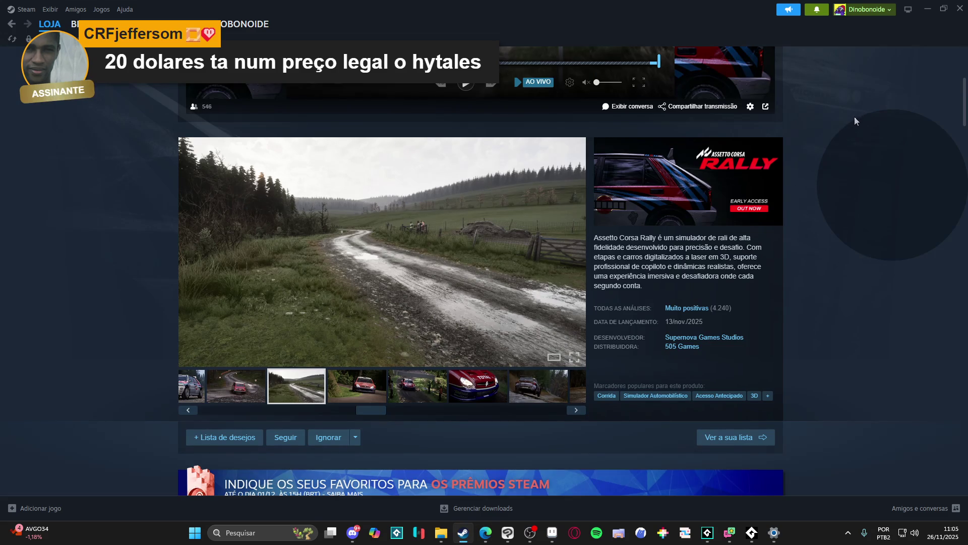
- Scroll down to the Assetto Corsa Rally purchase offers and back, then show the next screenshot
scroll(854, 116, down, 1)
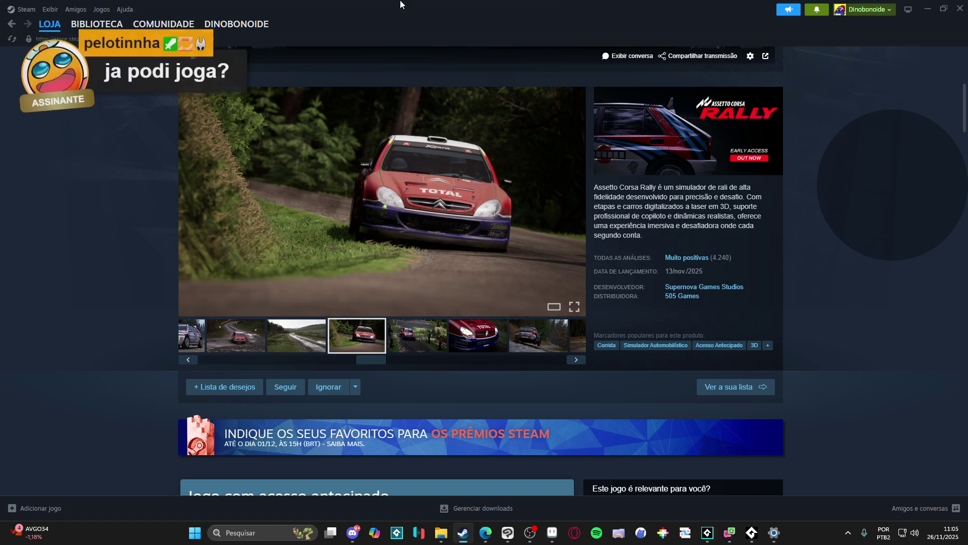
scroll(635, 79, up, 3)
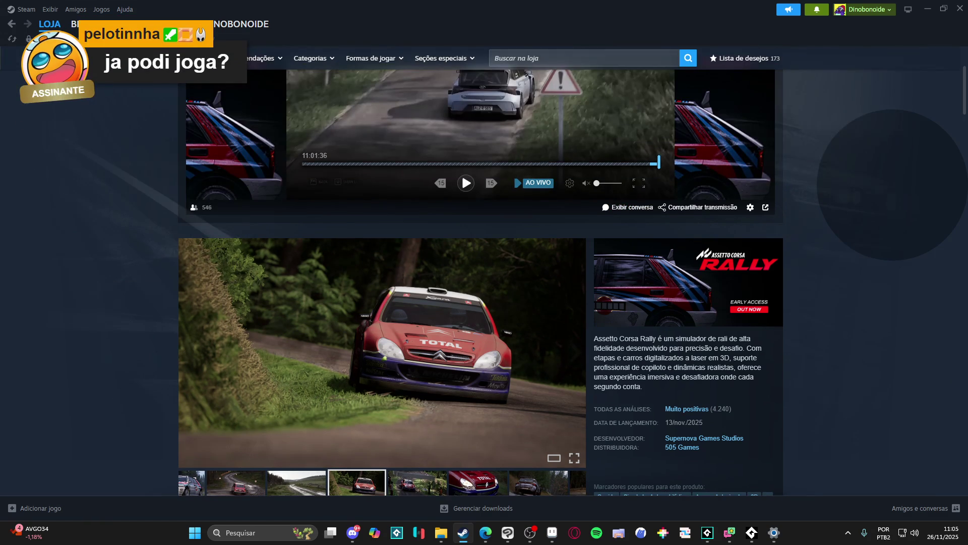
scroll(486, 214, down, 8)
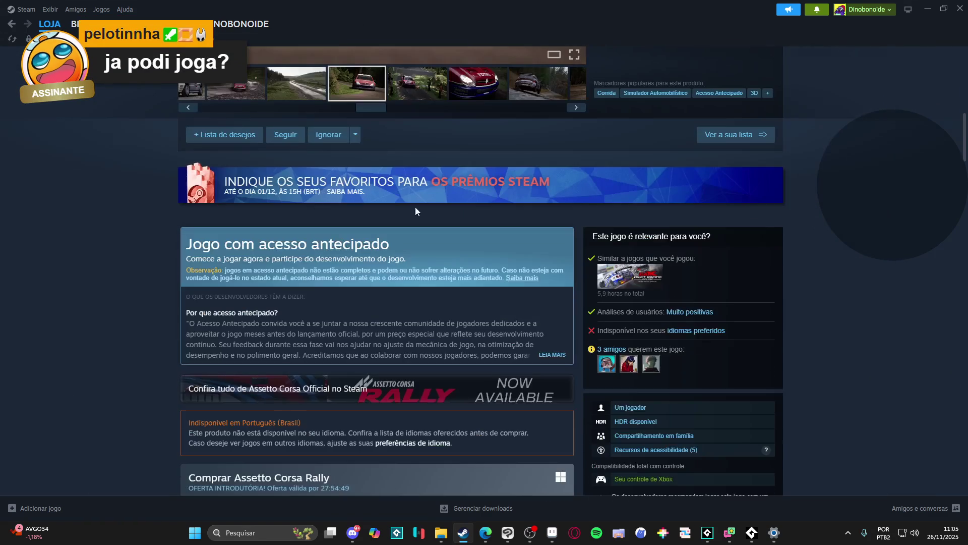
scroll(159, 204, down, 7)
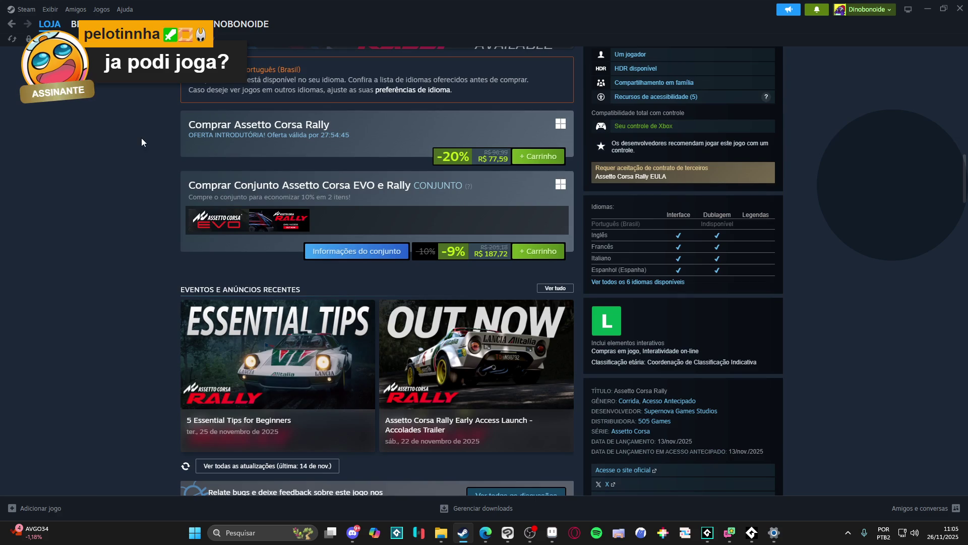
scroll(143, 135, up, 7)
scroll(143, 133, down, 5)
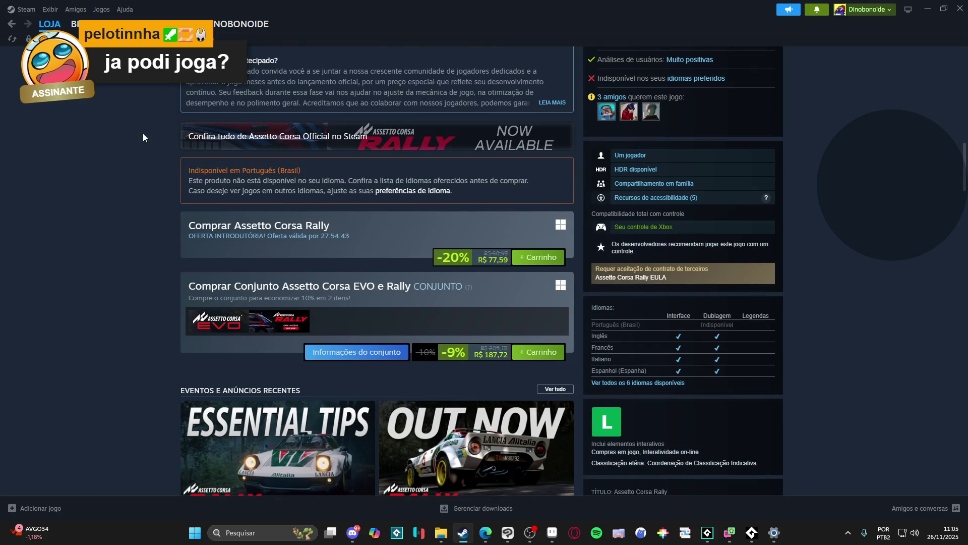
scroll(143, 133, up, 1)
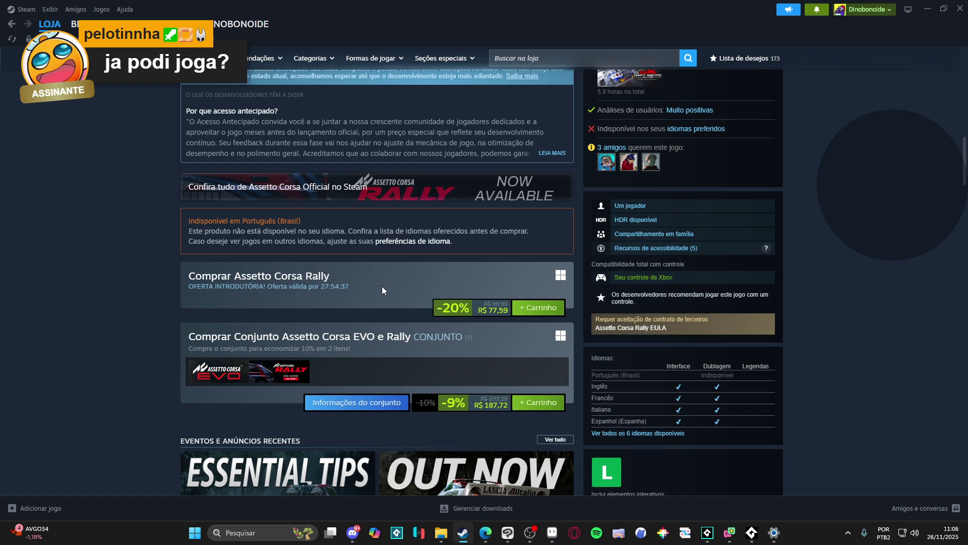
scroll(382, 286, up, 6)
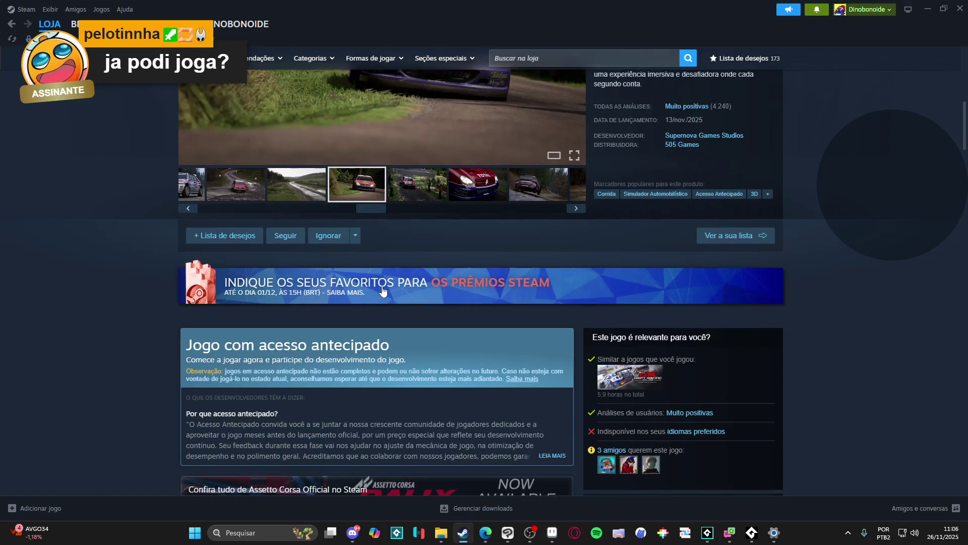
scroll(382, 290, up, 2)
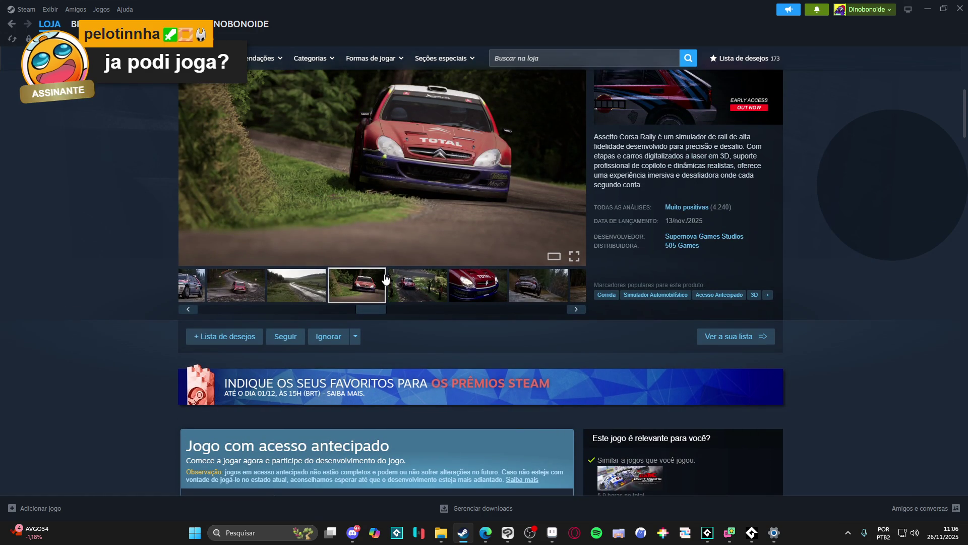
click(408, 283)
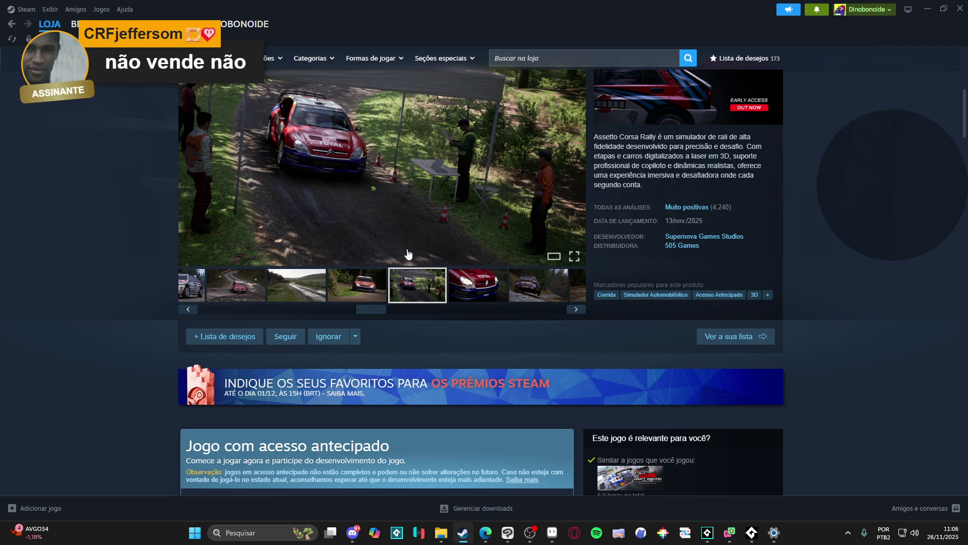
- Scroll the store page once more, then open SpriteMancer's page in the Steam library
scroll(147, 199, up, 1)
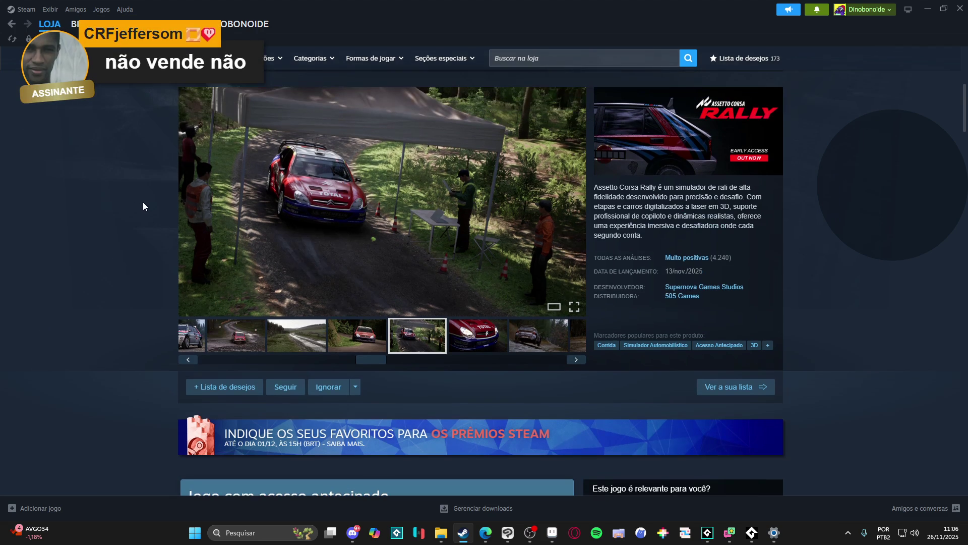
scroll(394, 309, down, 3)
scroll(394, 311, down, 2)
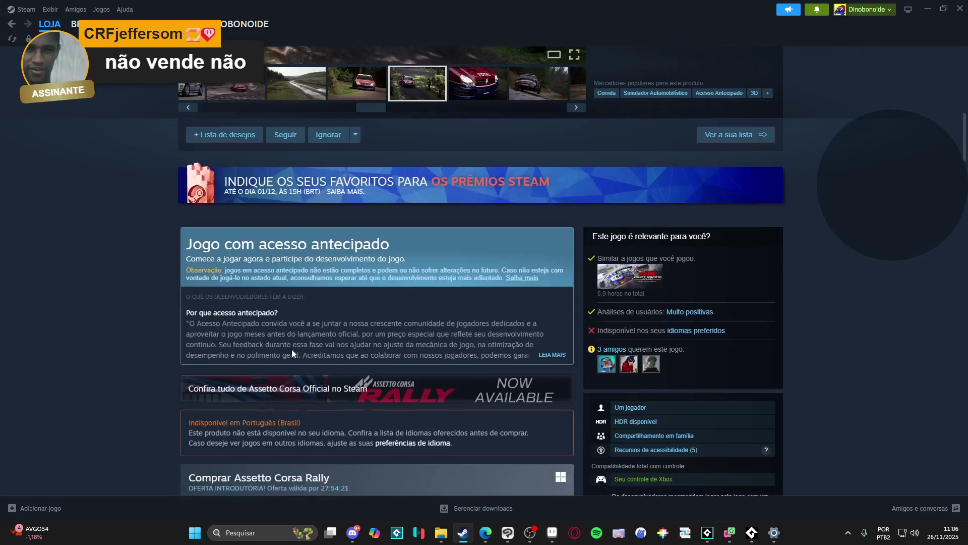
scroll(286, 349, down, 3)
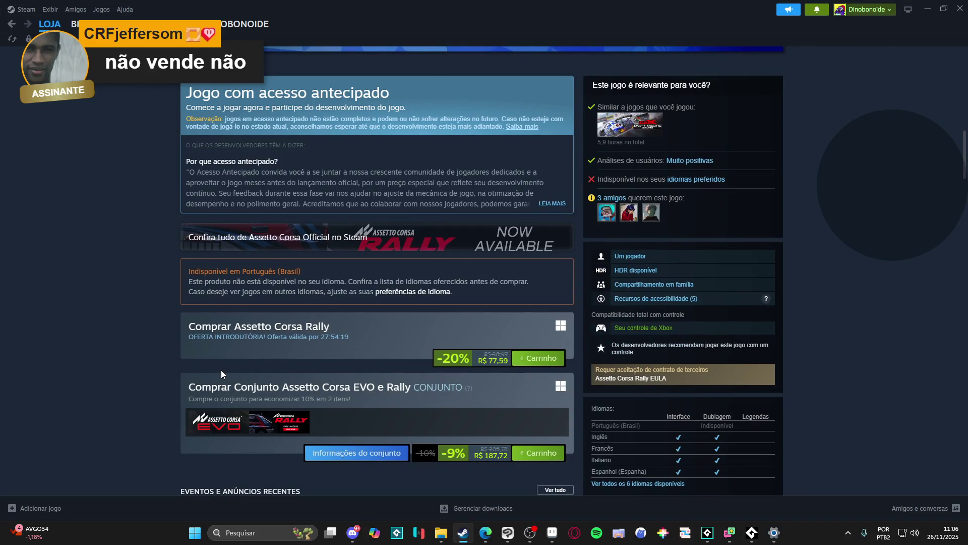
scroll(221, 374, up, 5)
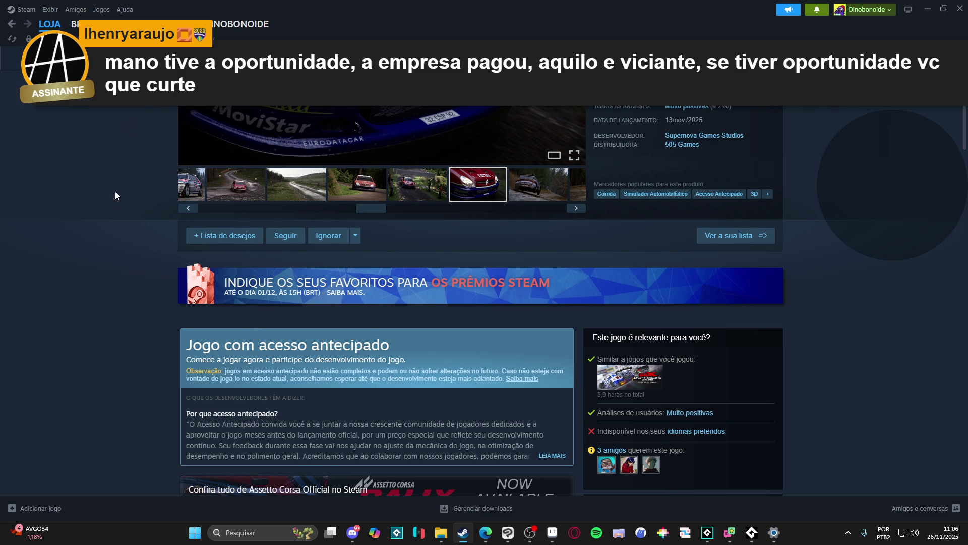
click(75, 24)
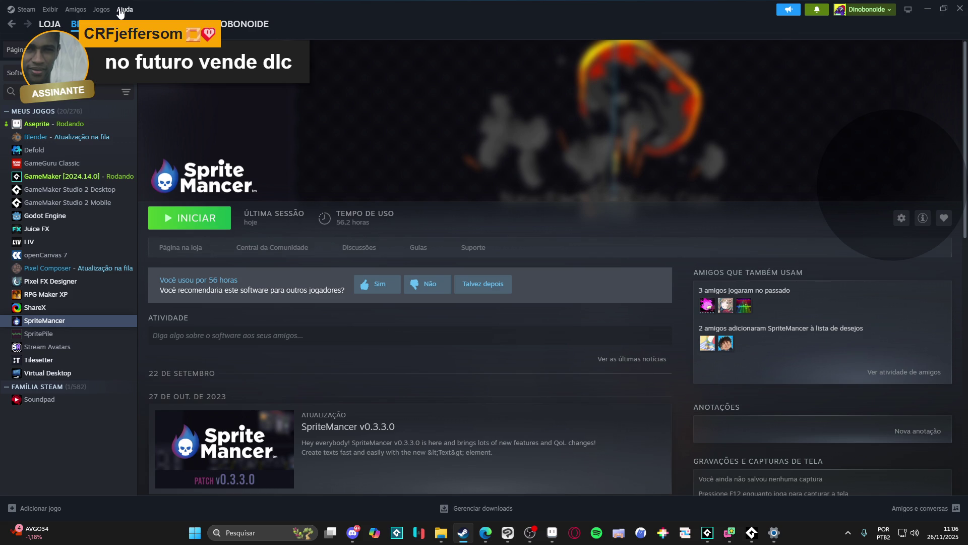
- Minimize Steam to bring back GameMaker's sqn_zeh_abyssal_bog sequence with the purple puddle sprite
click(928, 8)
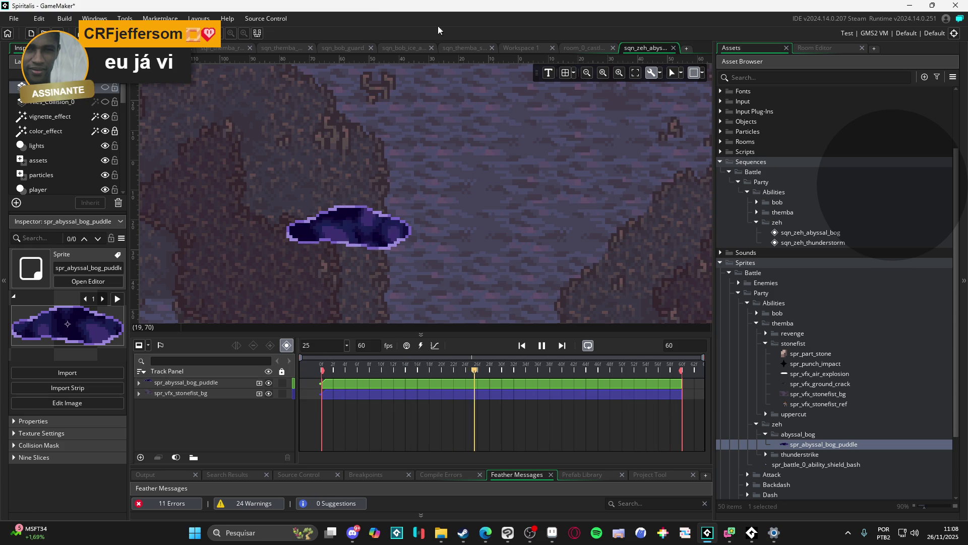
- In Aseprite, look through the themba stonefist barrage sprite's frames 4 and 8, then the zhezinho animation
key(alt+Tab)
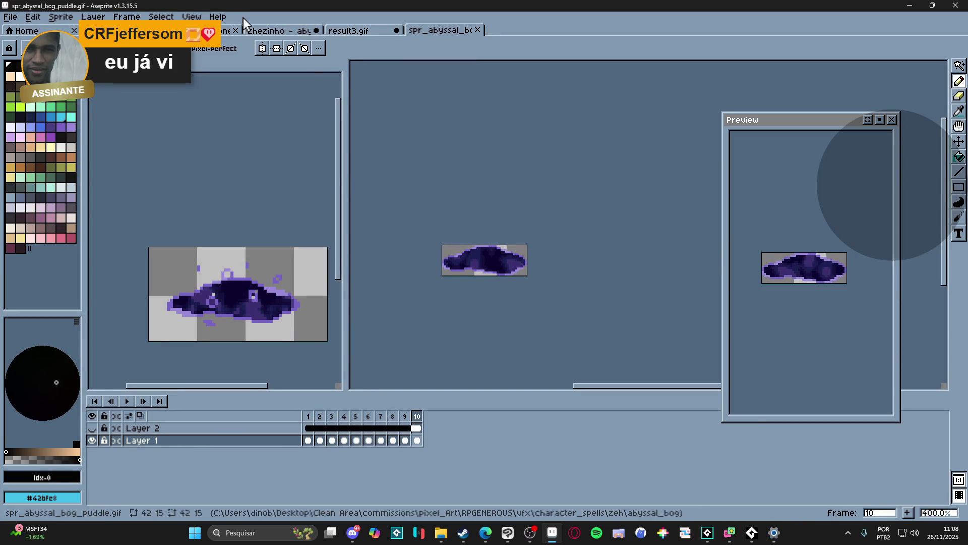
click(208, 31)
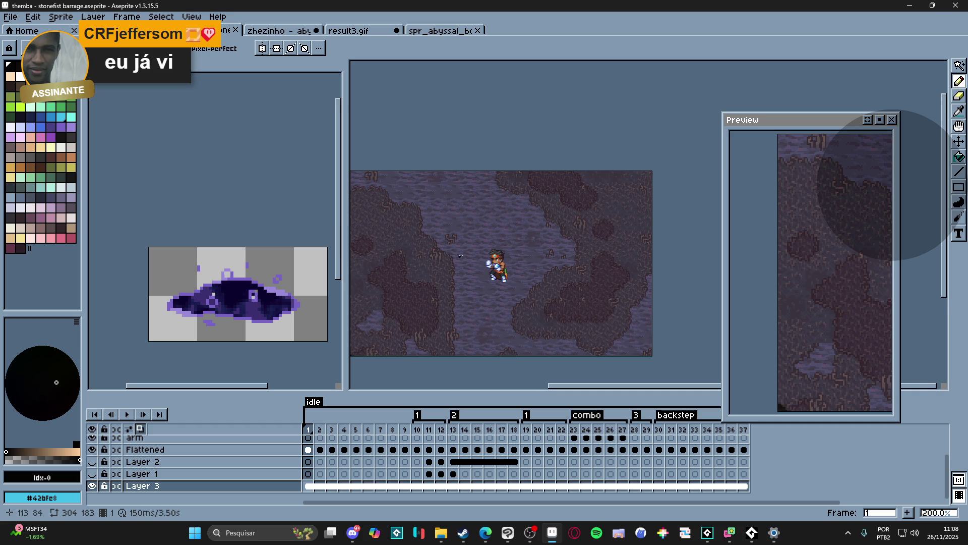
drag(535, 240, 551, 227)
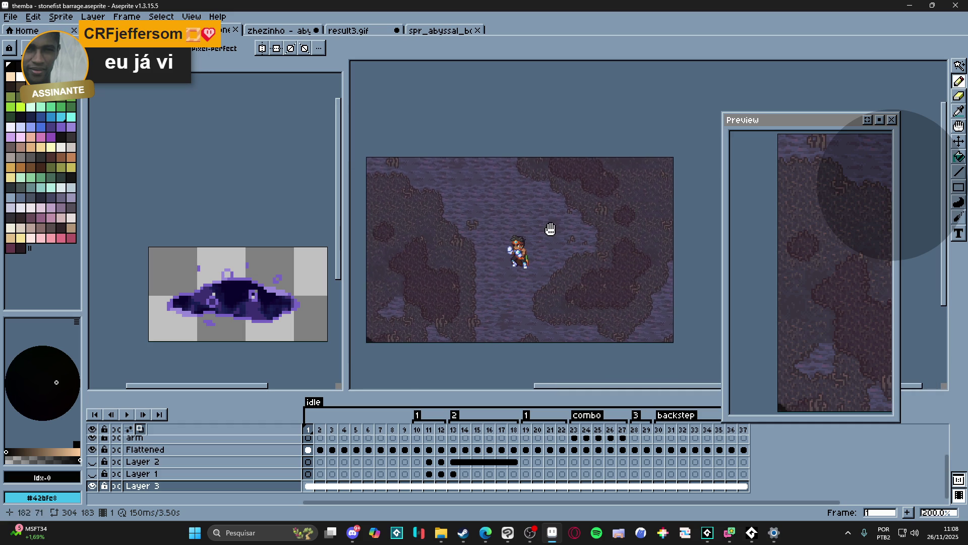
click(343, 442)
click(391, 429)
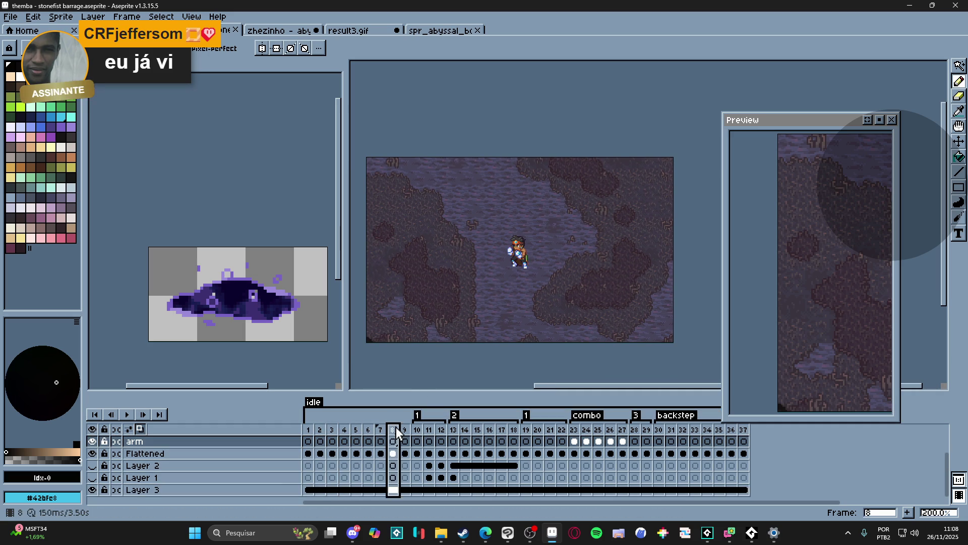
click(279, 31)
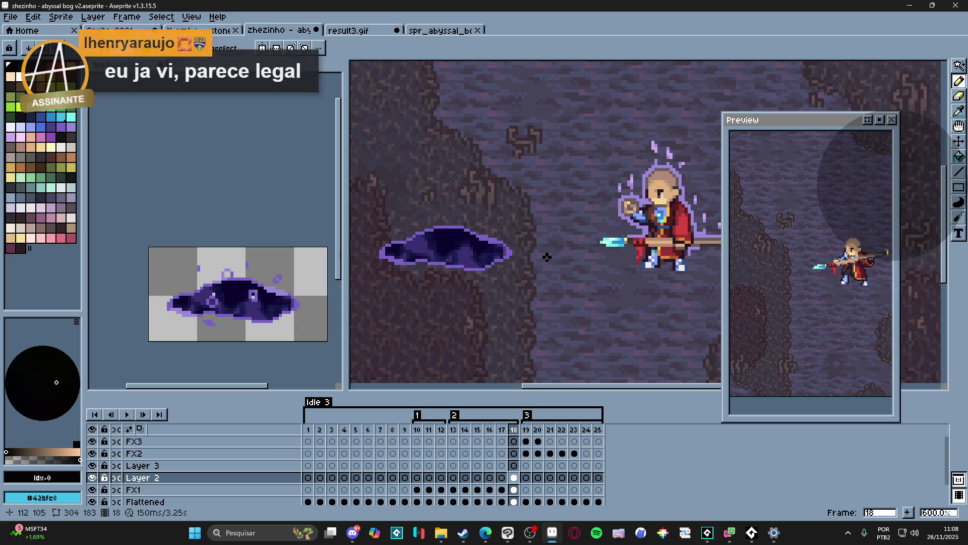
- Copy all ten Layer 1 frames of spr_abyssal_bog_puddle.gif and return to the zhezinho abyssal bog v2 animation
click(443, 31)
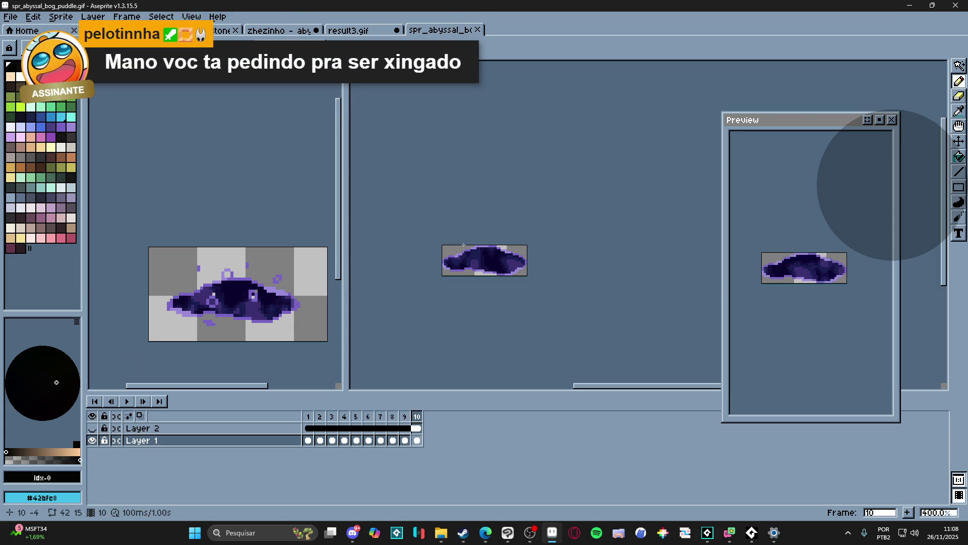
drag(309, 446, 431, 441)
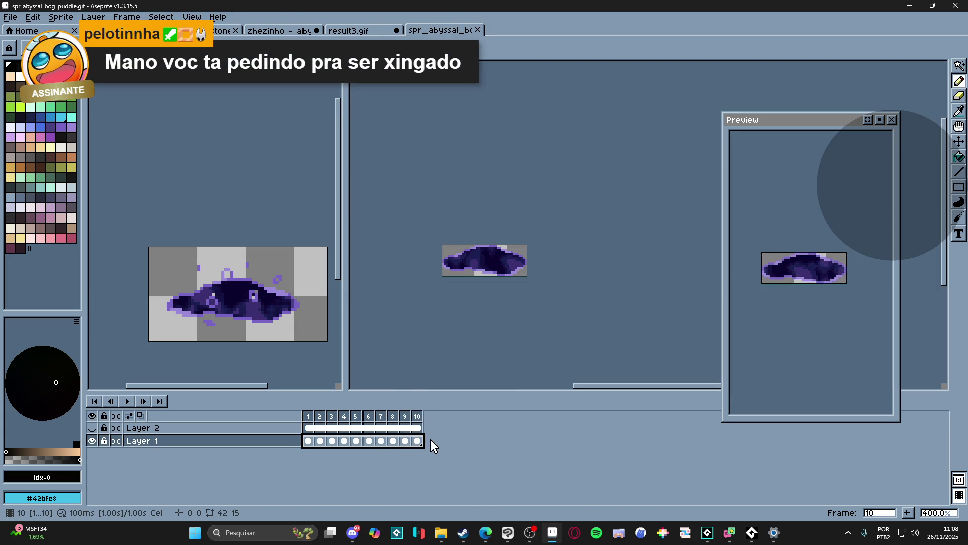
key(ctrl+c)
click(349, 32)
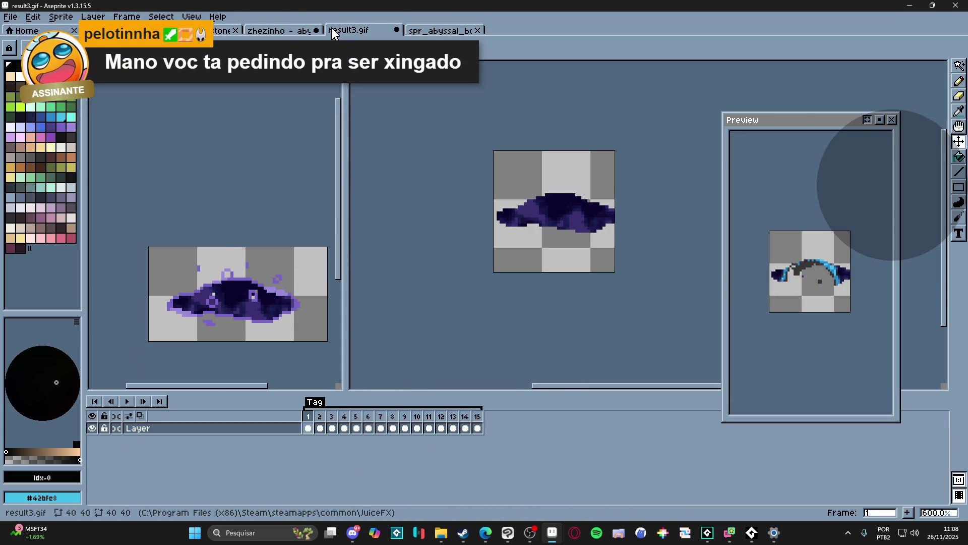
click(267, 32)
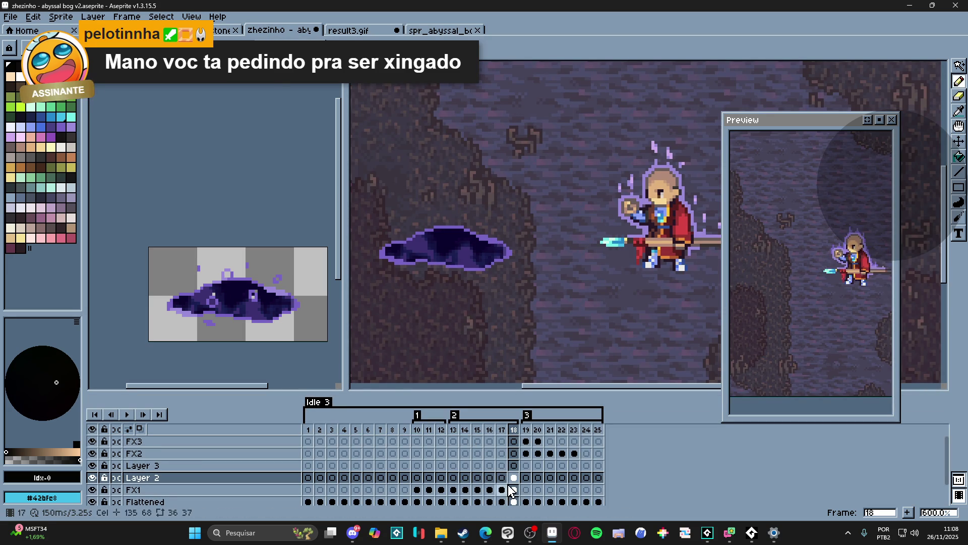
- Paste the puddle at frame 3 on Layers 2 and 3, and link Layer 2's cels 3–21
key(Left)
key(Left)
key(Right)
key(Right)
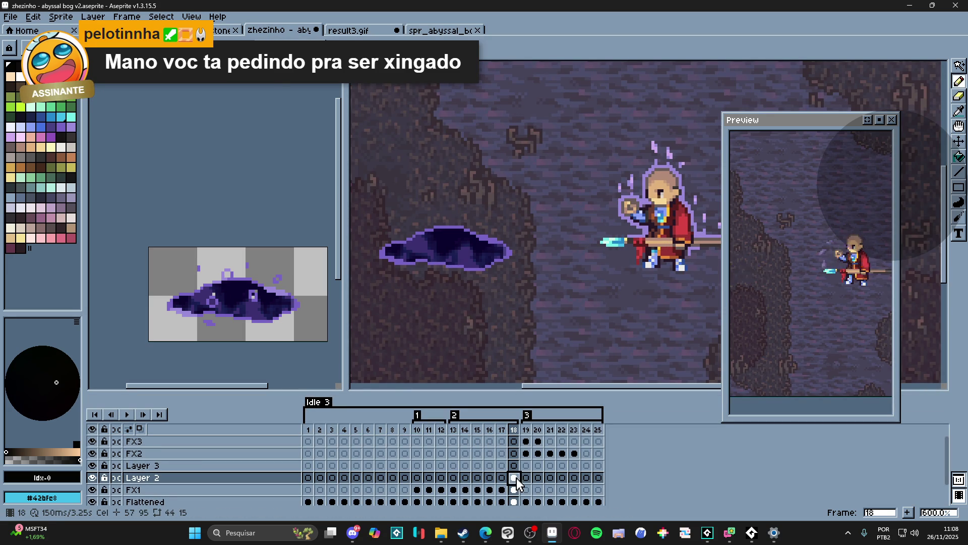
click(334, 477)
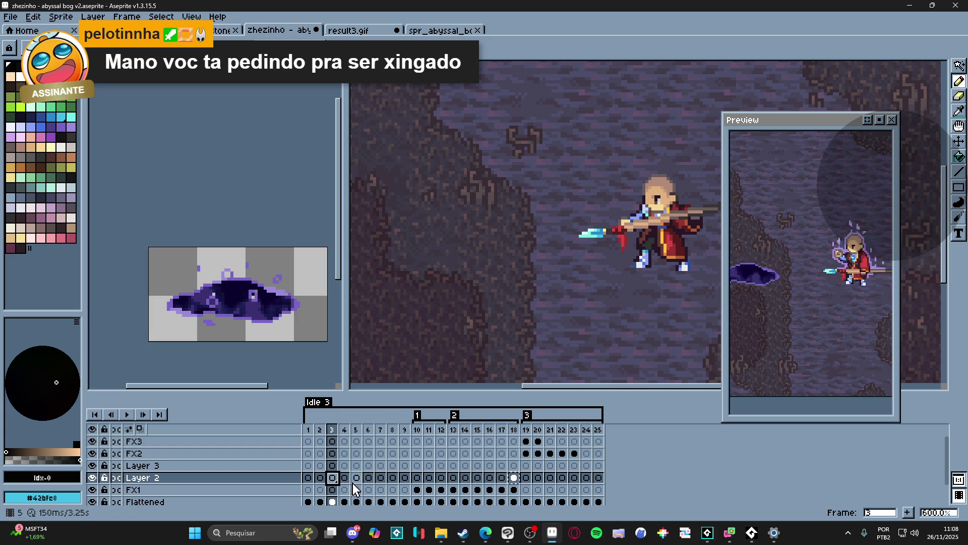
key(ctrl+v)
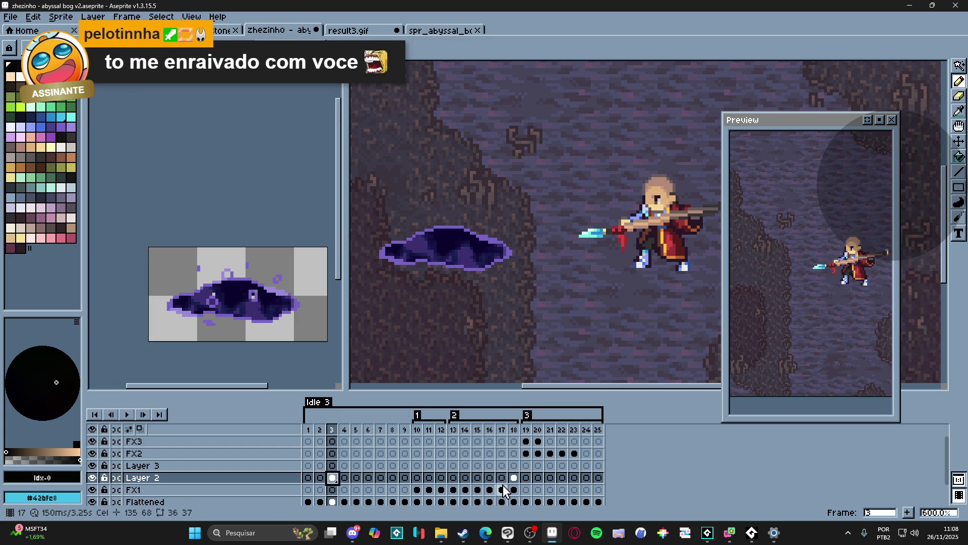
click(514, 477)
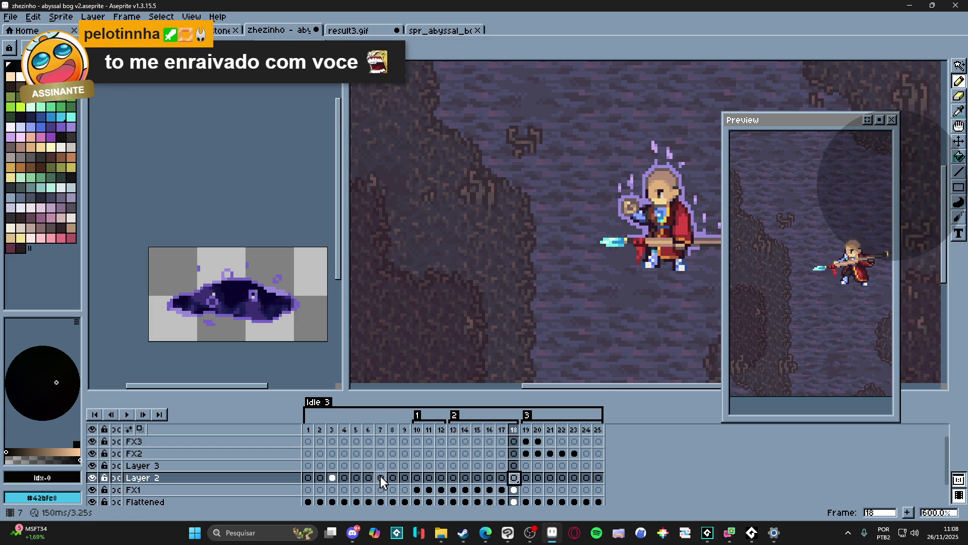
click(332, 465)
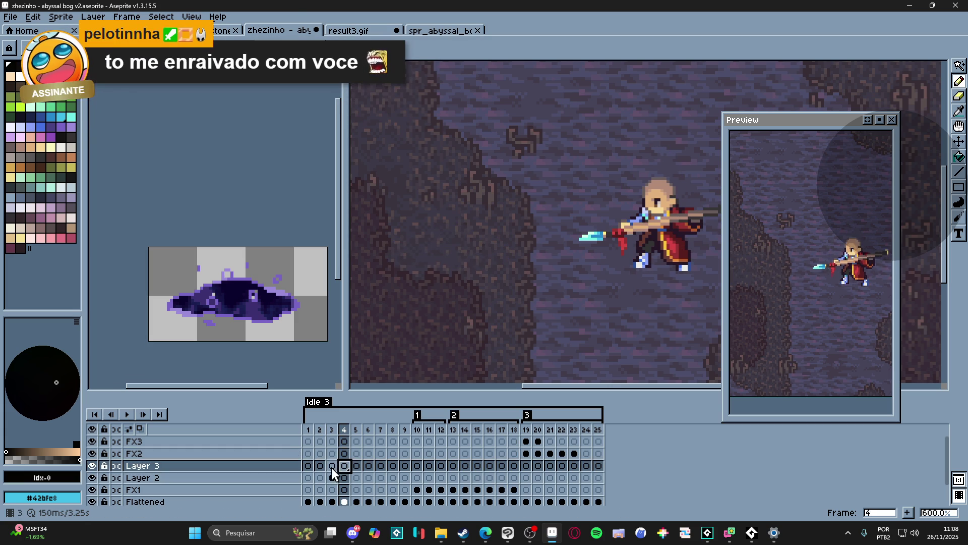
key(ctrl+v)
drag(332, 477, 547, 476)
right_click(547, 477)
click(575, 486)
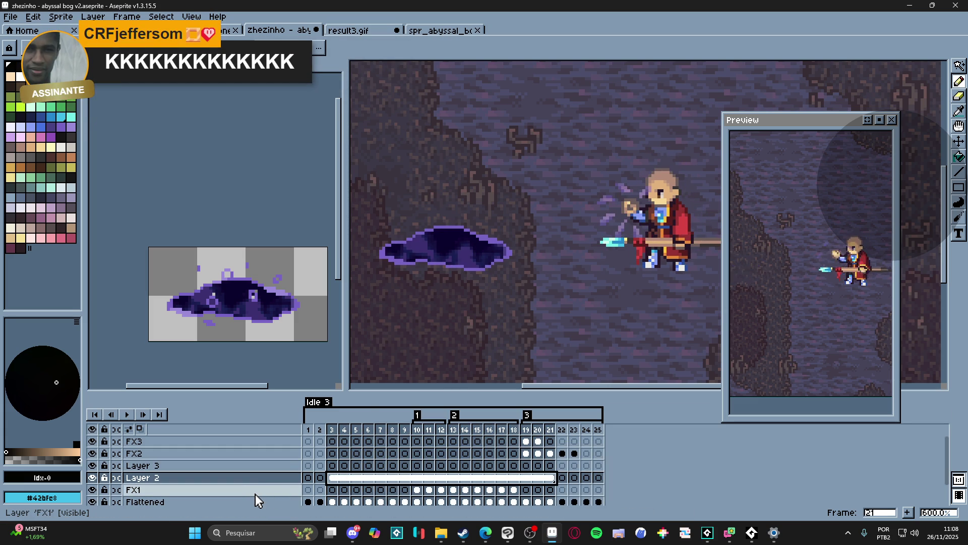
- Review the Layer 3 puddle cels at frames 3, 4 and 5
click(331, 468)
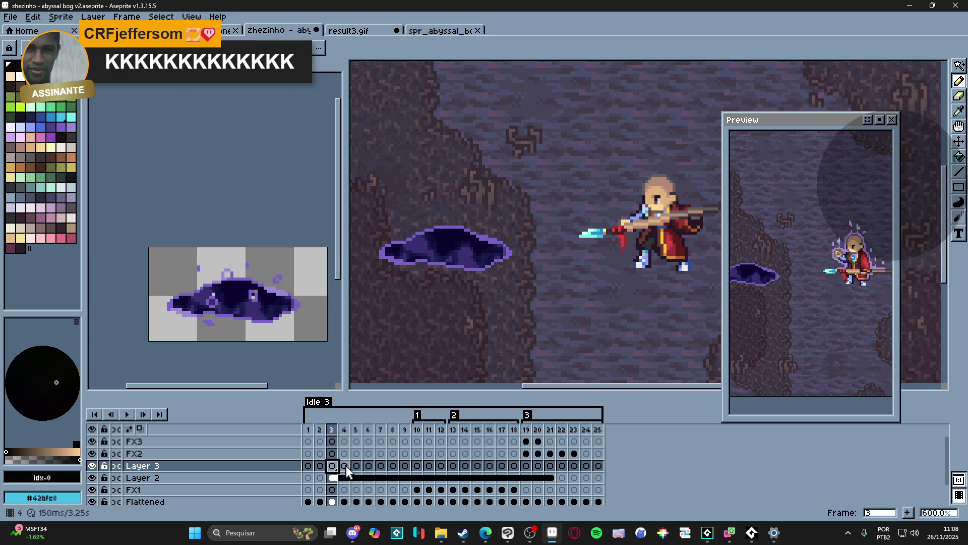
click(345, 466)
scroll(444, 247, up, 4)
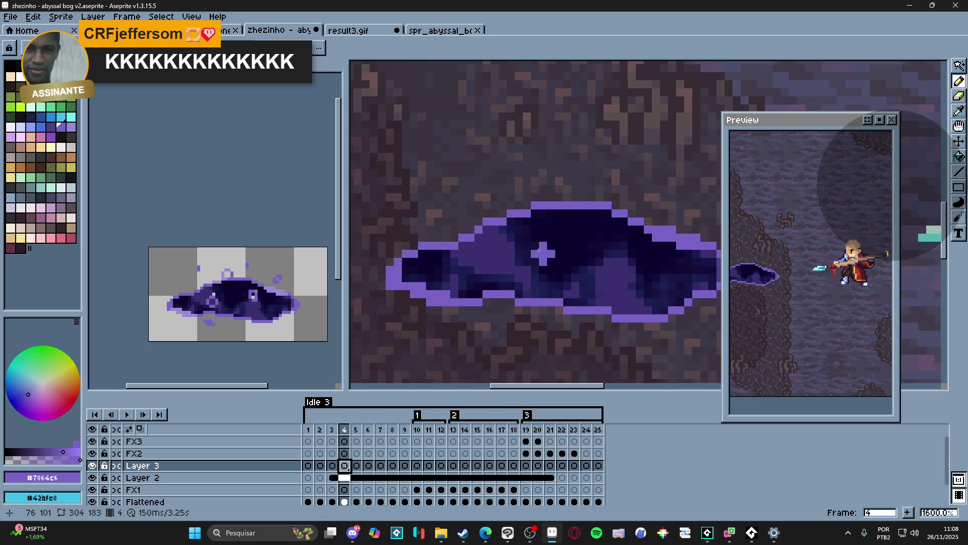
scroll(499, 258, down, 3)
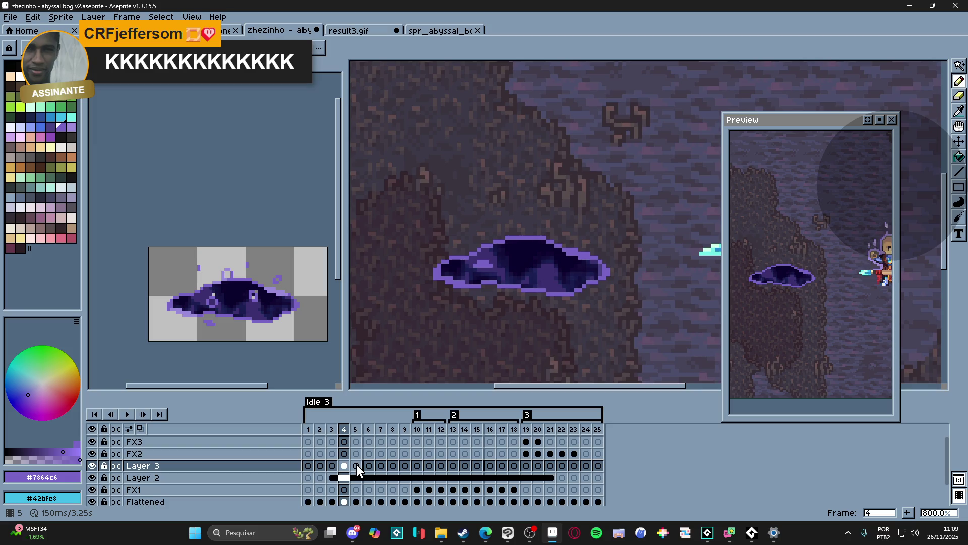
click(344, 465)
click(356, 465)
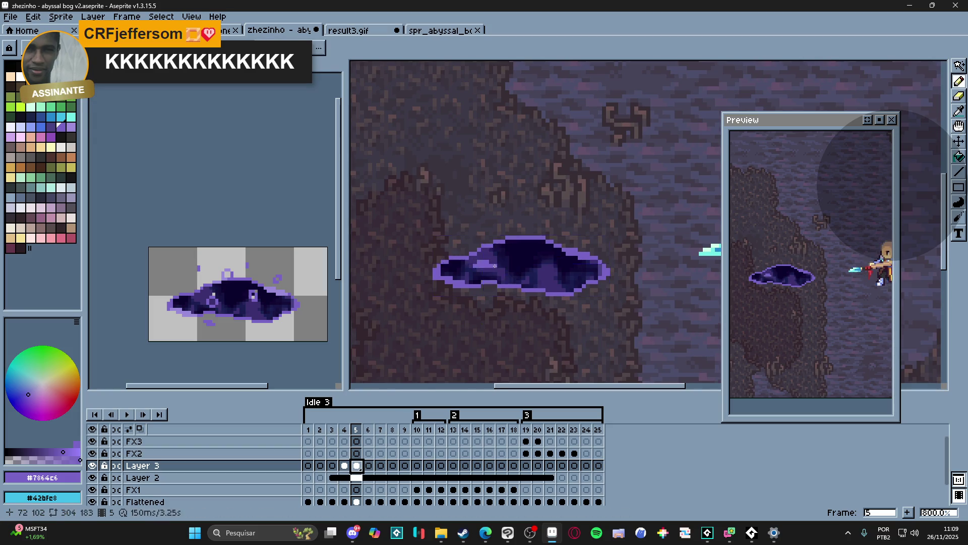
scroll(497, 266, up, 3)
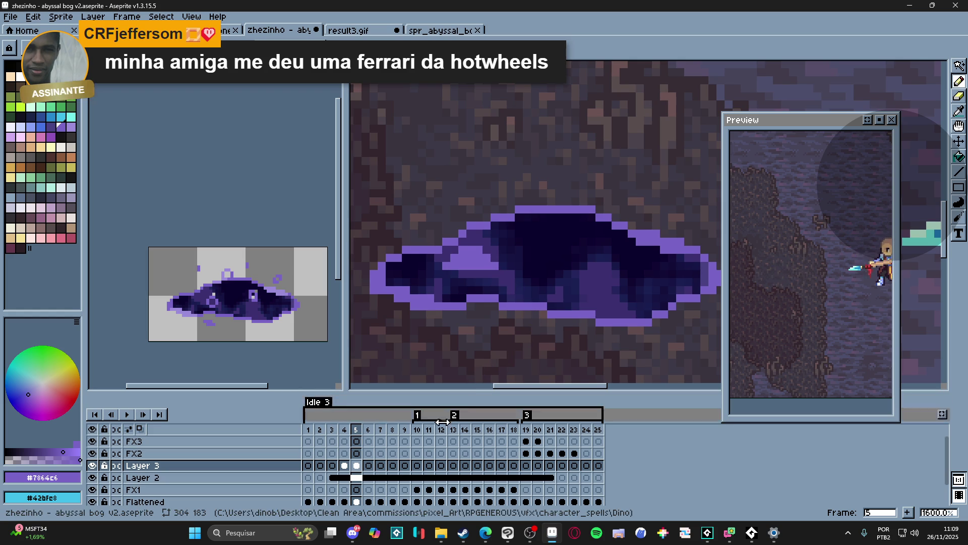
click(345, 468)
click(355, 467)
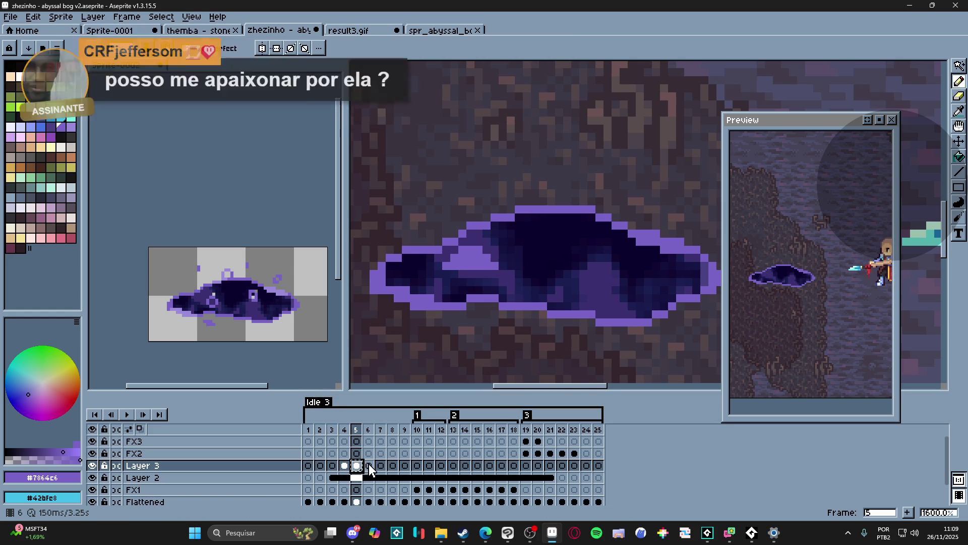
- Copy the puddle cel into frame 6 and paint a light-purple bubble, then dark pixels over it
drag(352, 467, 370, 466)
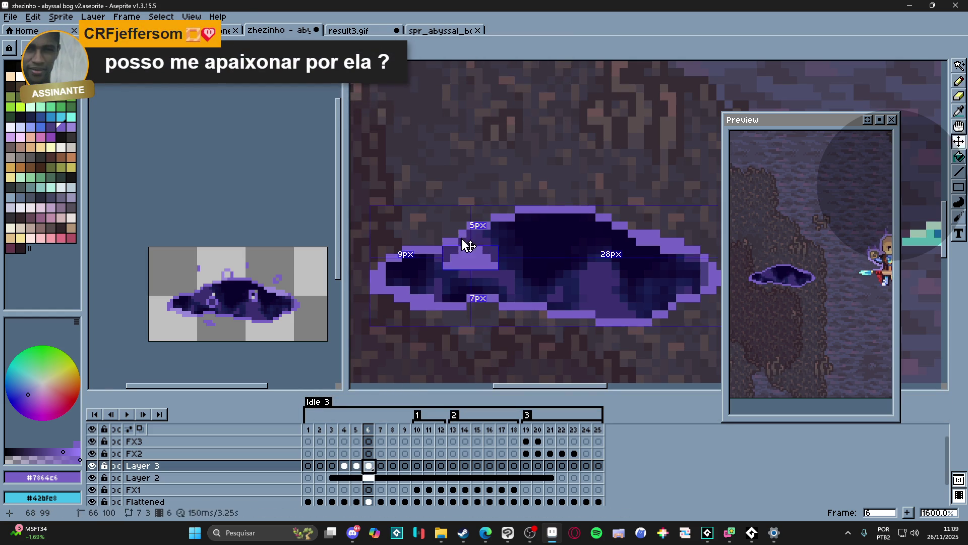
mouse_move(463, 244)
mouse_down()
mouse_move(487, 233)
mouse_move(494, 257)
mouse_up()
key(e)
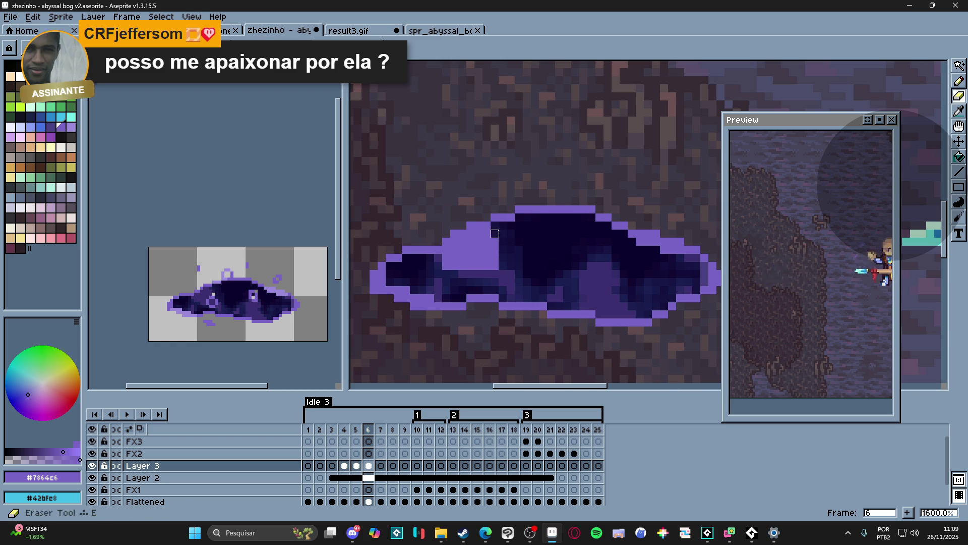
key(b)
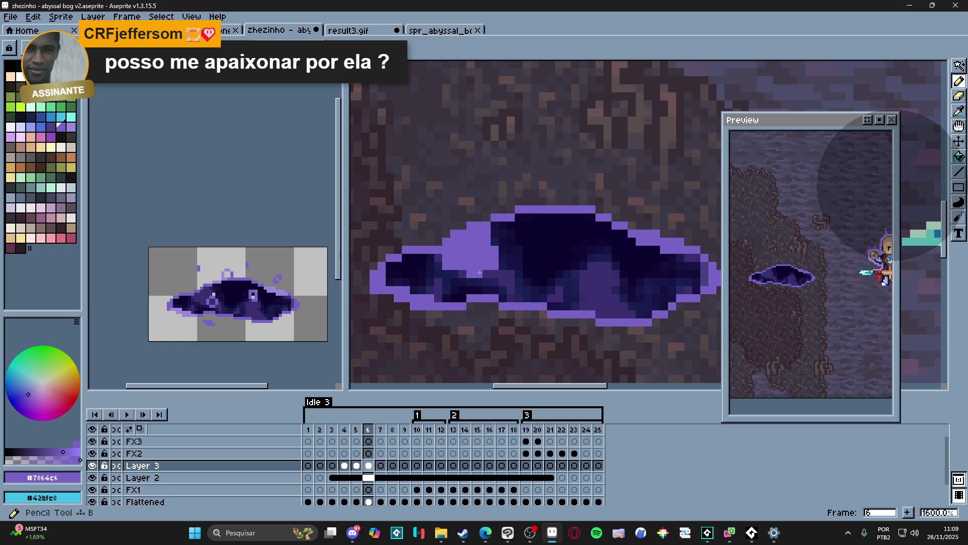
click(532, 253)
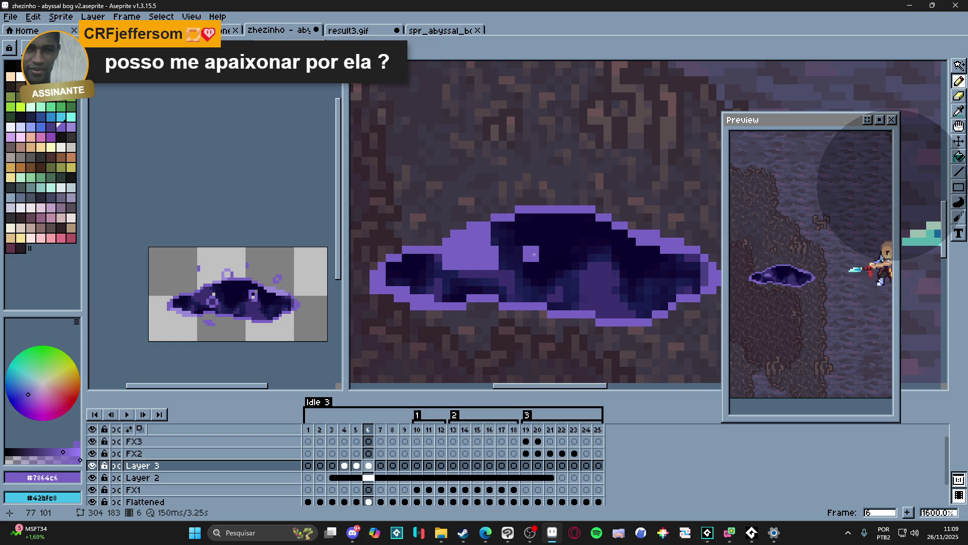
key(ctrl+z)
alt+click(534, 254)
mouse_move(476, 258)
mouse_down()
mouse_move(453, 258)
mouse_move(486, 265)
mouse_move(477, 247)
mouse_up()
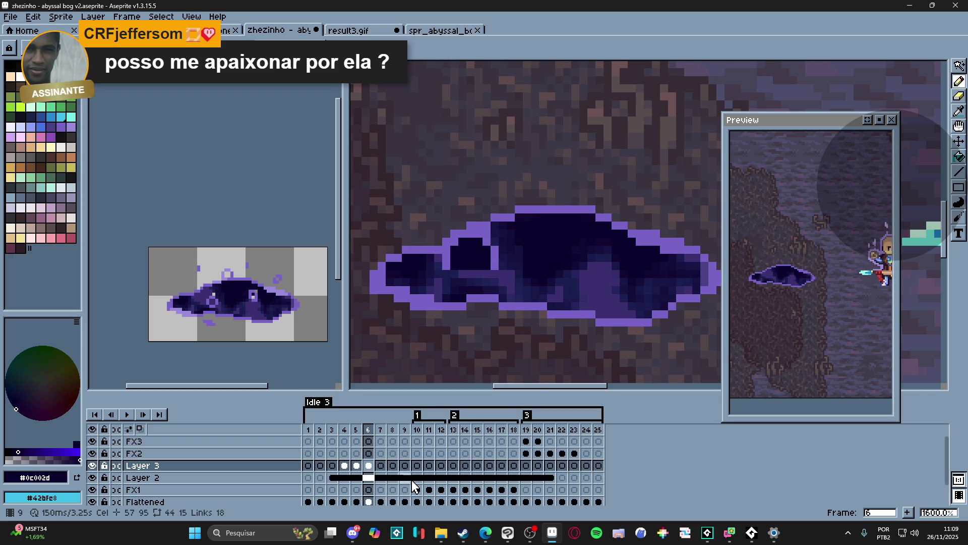
- On Layer 3 frame 7, undo the dark pixels painted over the puddle outline
click(357, 465)
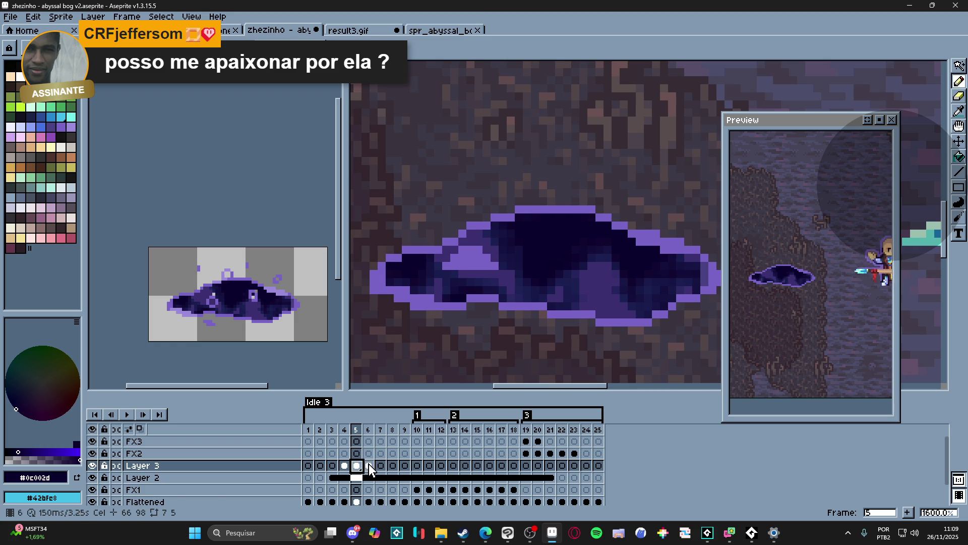
click(368, 465)
click(381, 465)
click(469, 258)
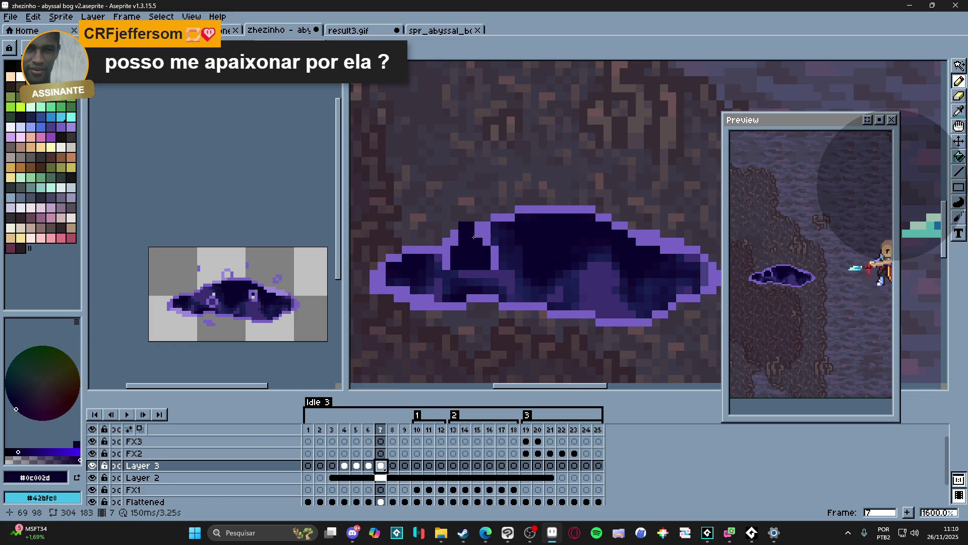
key(ctrl+z)
key(ctrl+z)
key(ctrl+z)
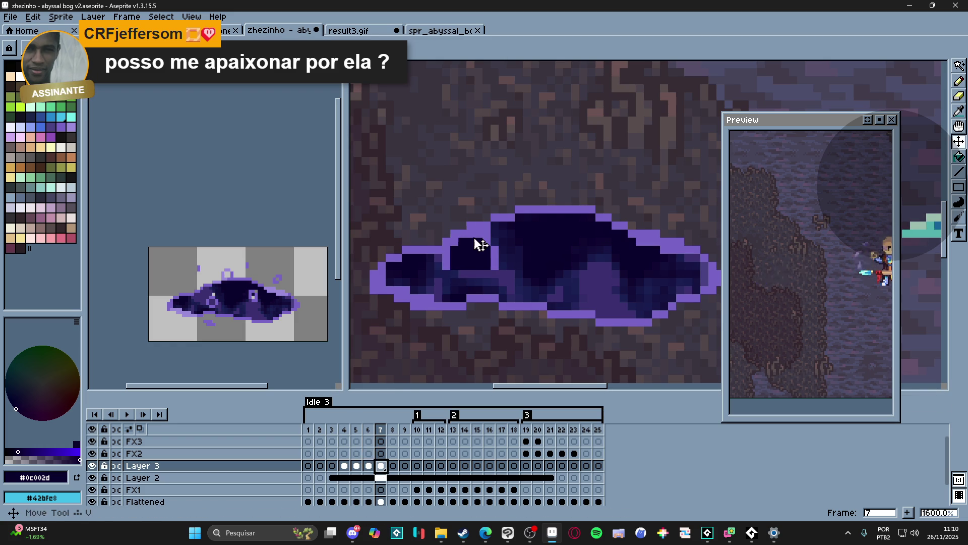
- Raise frame 7's bubble one pixel, repaint its #7864c6 outline, and copy it to frame 8
drag(482, 258, 482, 252)
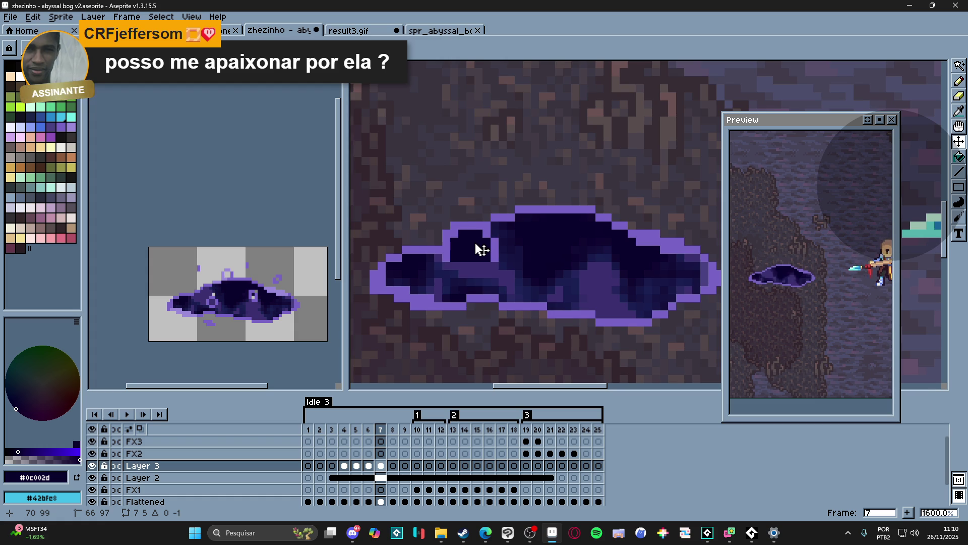
key(b)
alt+click(492, 250)
click(471, 264)
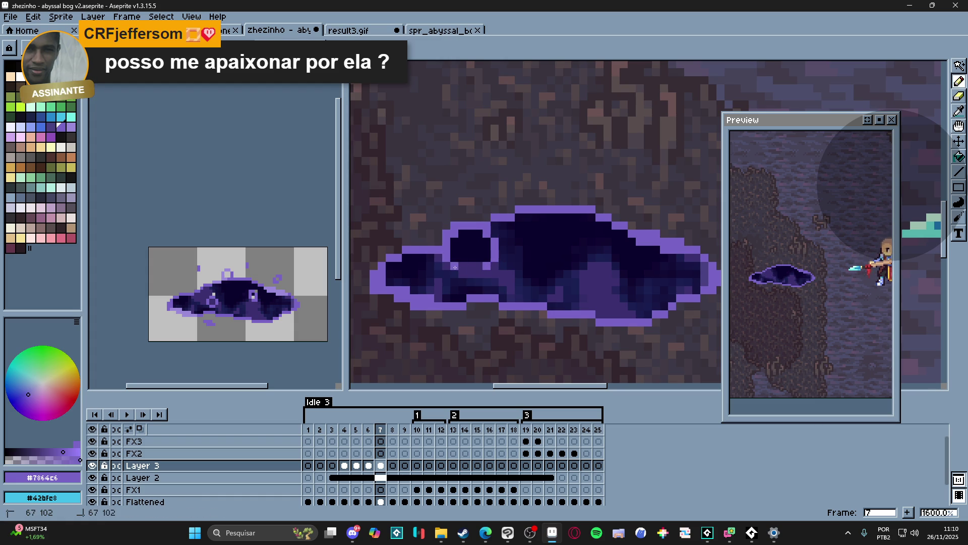
alt+click(487, 258)
key(alt)
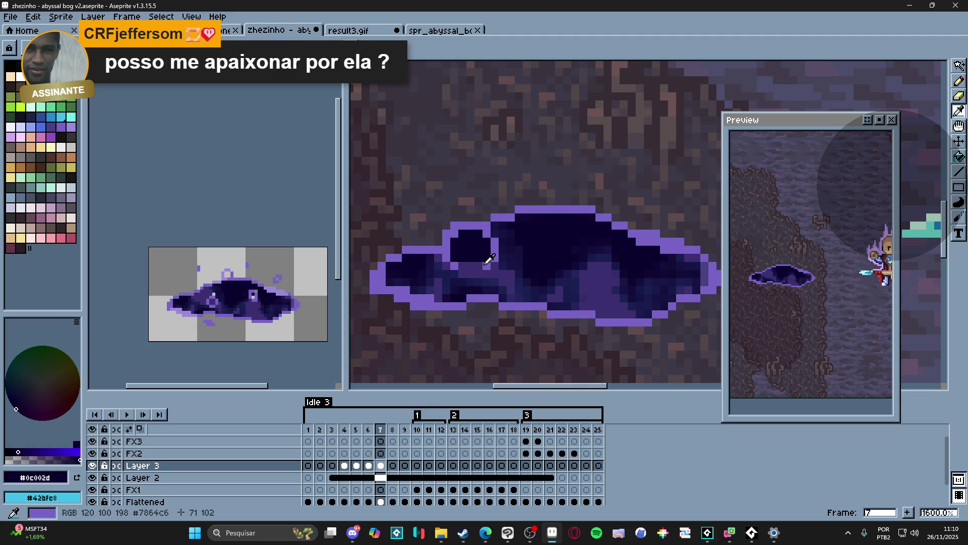
alt+click(485, 262)
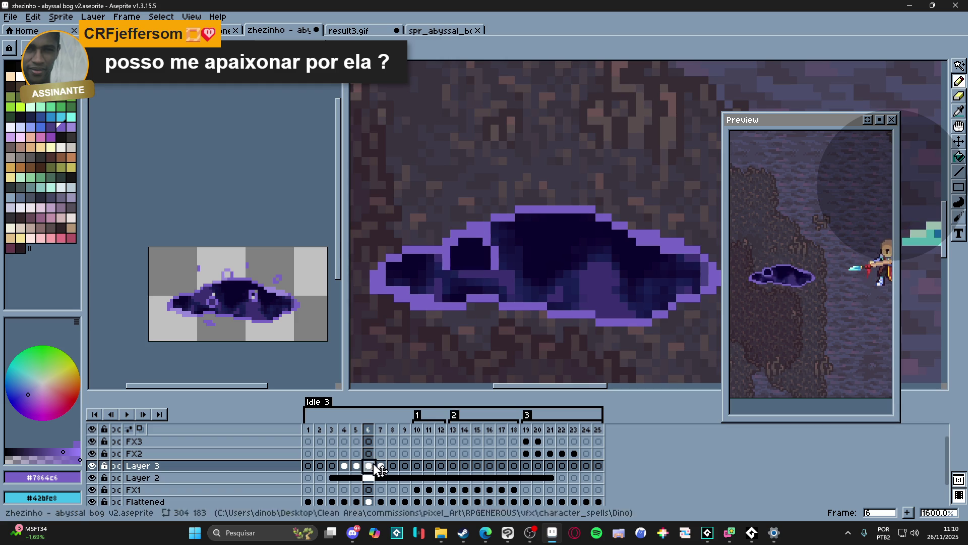
drag(382, 470, 393, 467)
- In frame 8, scale the bubble narrower to 5 by 6 pixels
key(m)
drag(440, 219, 502, 272)
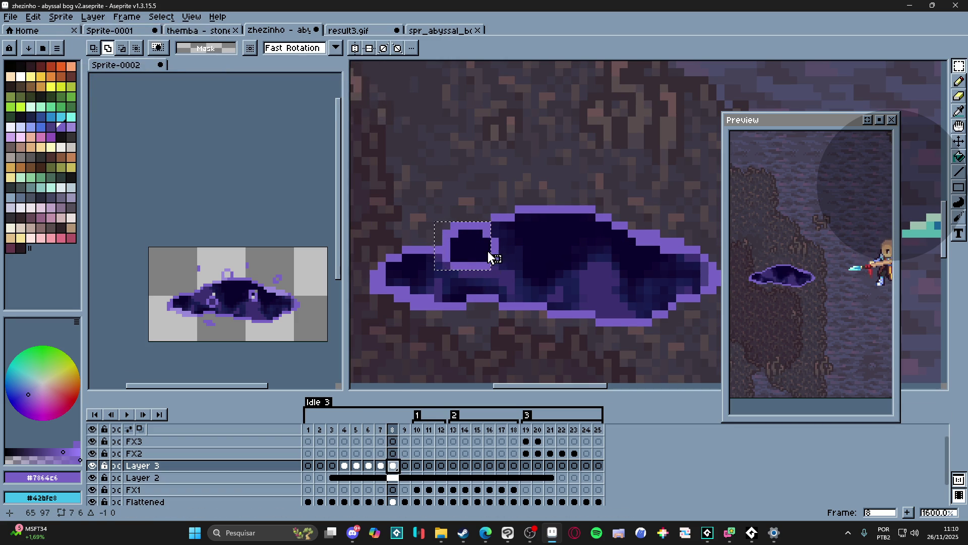
drag(502, 252, 493, 256)
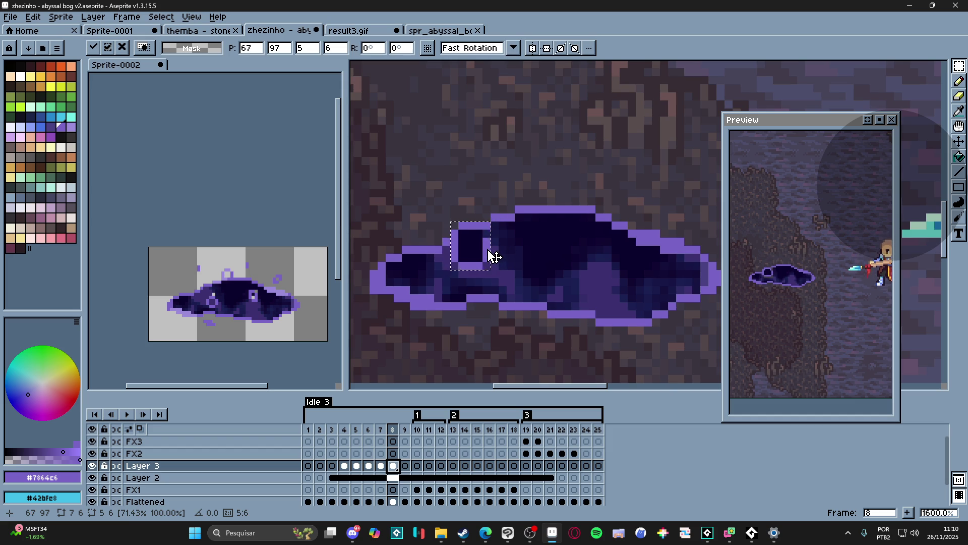
key(Return)
key(ctrl+d)
key(b)
key(m)
drag(440, 195, 501, 264)
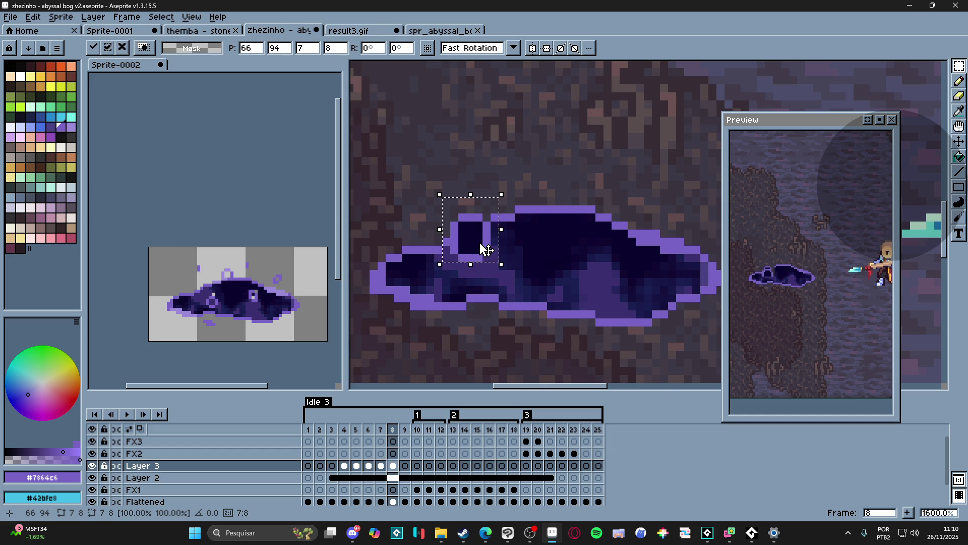
click(502, 280)
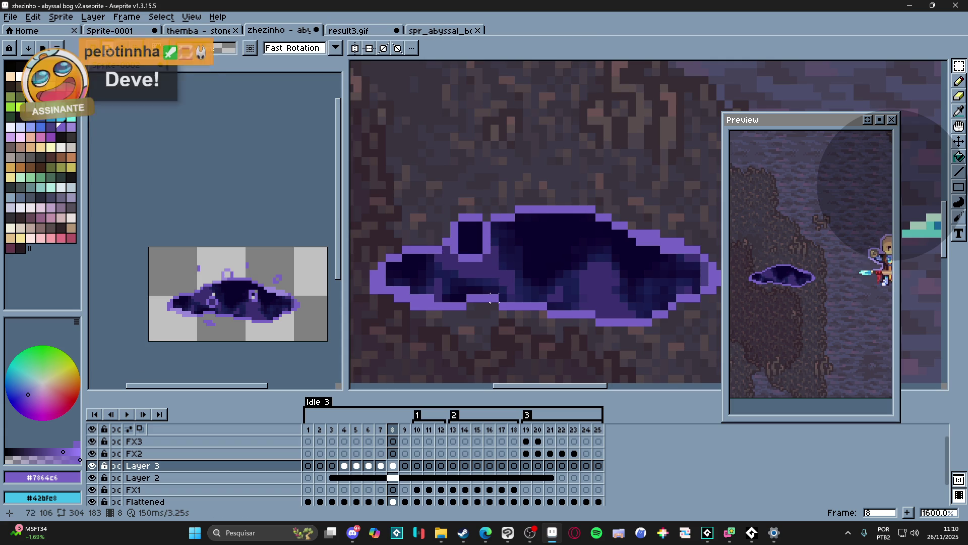
- In frame 9, shrink the bubble to a 3×6 spire, add a top pixel, and lift it 1px
click(405, 465)
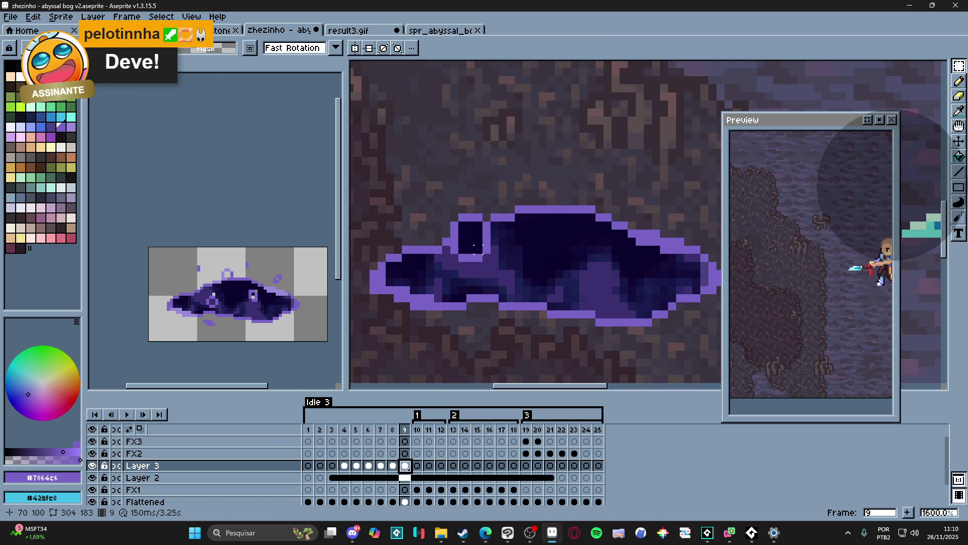
mouse_move(448, 211)
mouse_down()
mouse_move(493, 264)
mouse_move(493, 245)
mouse_move(485, 245)
mouse_move(486, 262)
mouse_up()
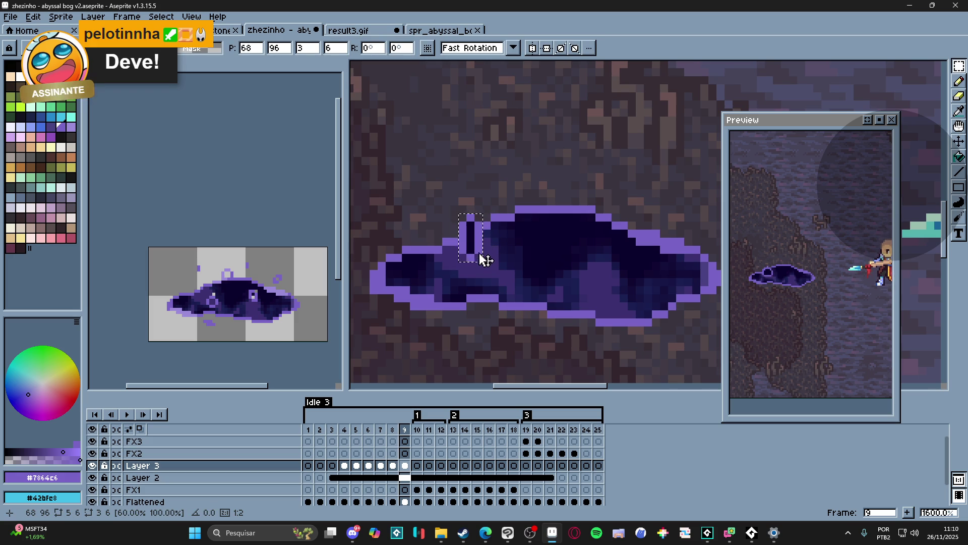
key(Return)
key(b)
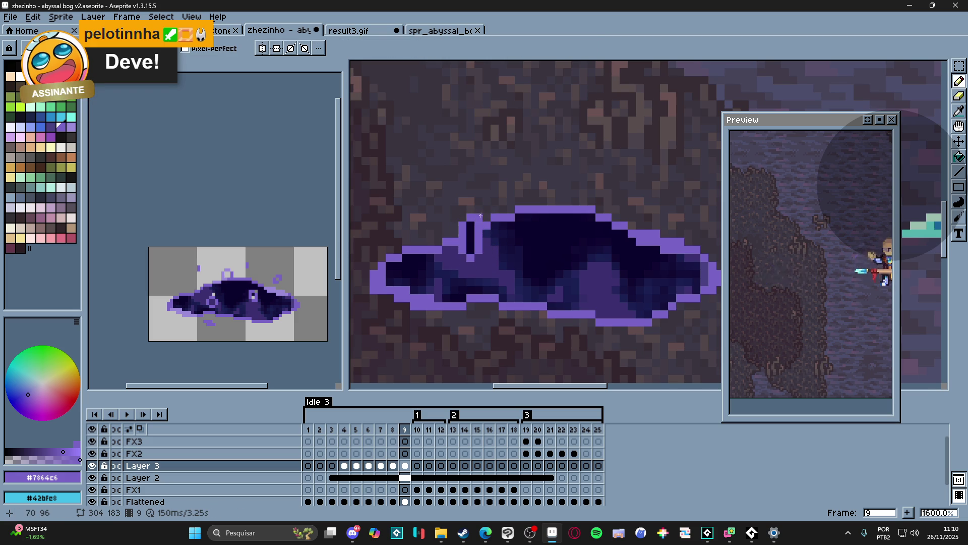
click(478, 218)
key(v)
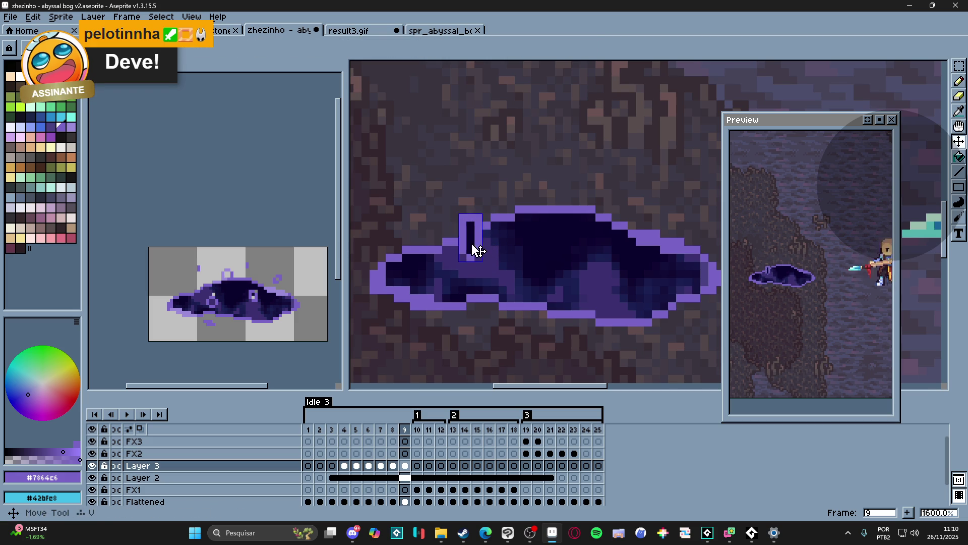
click(405, 464)
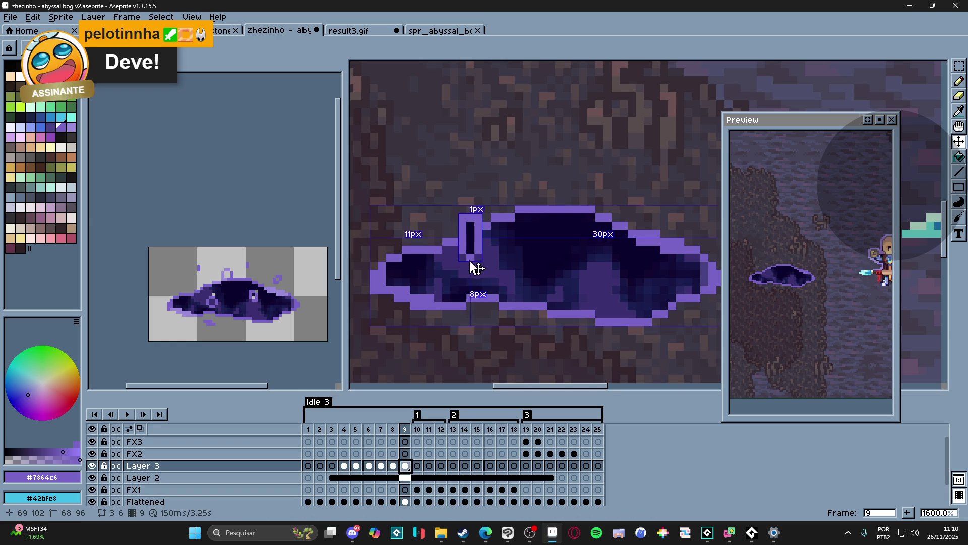
key(ctrl+d)
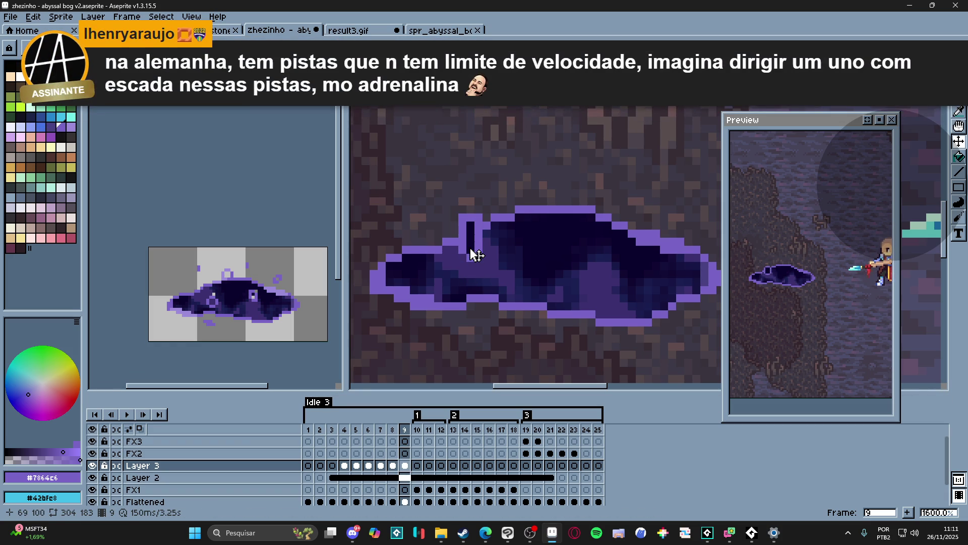
click(477, 253)
drag(477, 253, 470, 244)
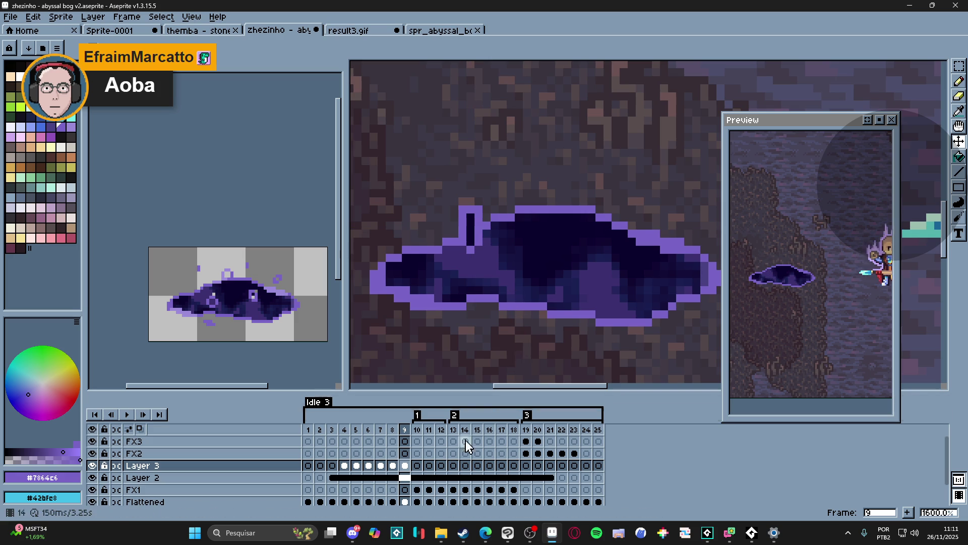
click(417, 465)
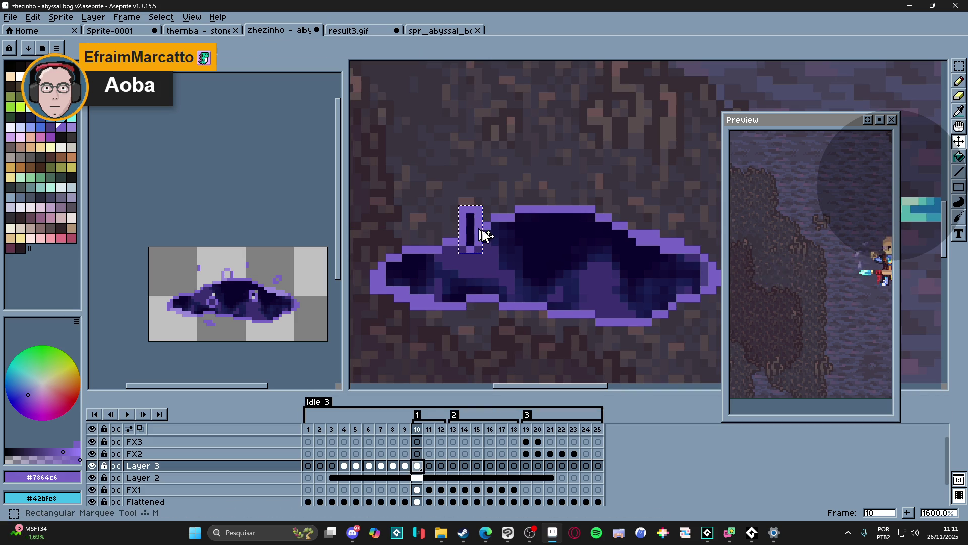
- Thin frame 10's spire to one pixel wide, then switch to the Eraser to remove it
click(480, 230)
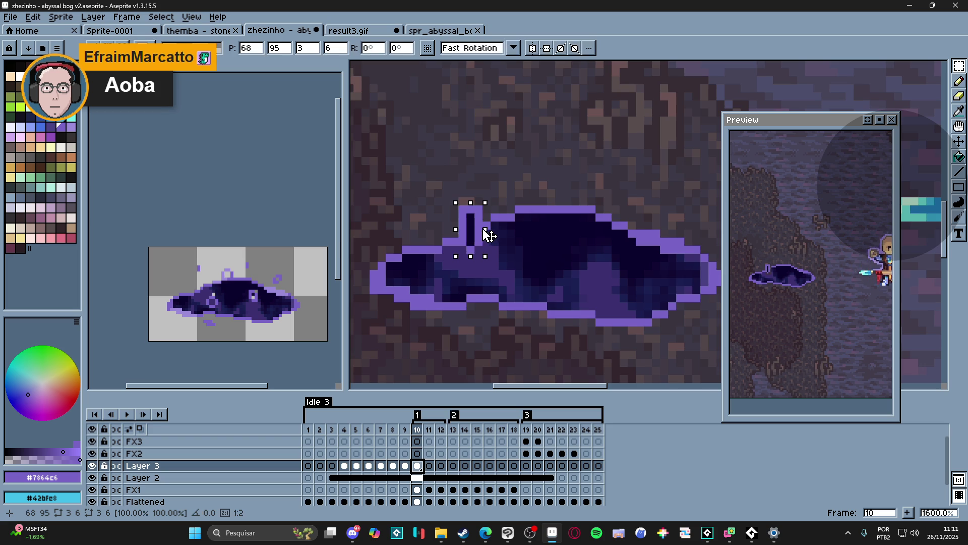
drag(484, 229, 476, 232)
key(ctrl+d)
key(b)
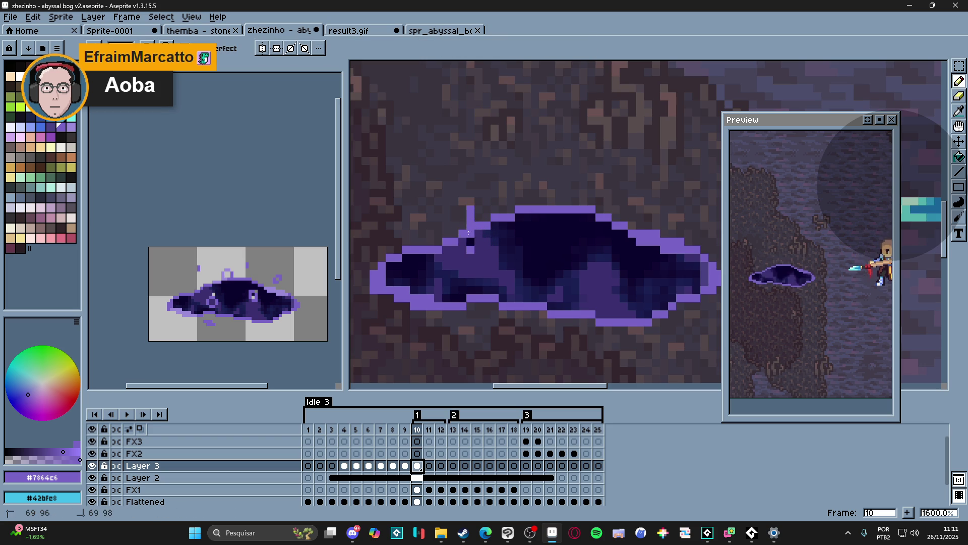
key(e)
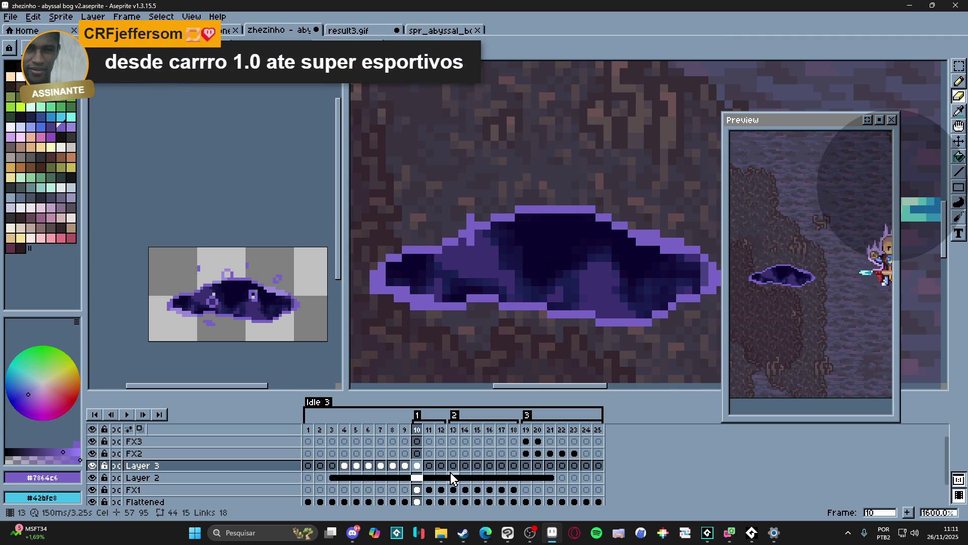
- Review frames 4–6, then erase the stray light-purple stripe inside frame 7's bubble
click(345, 466)
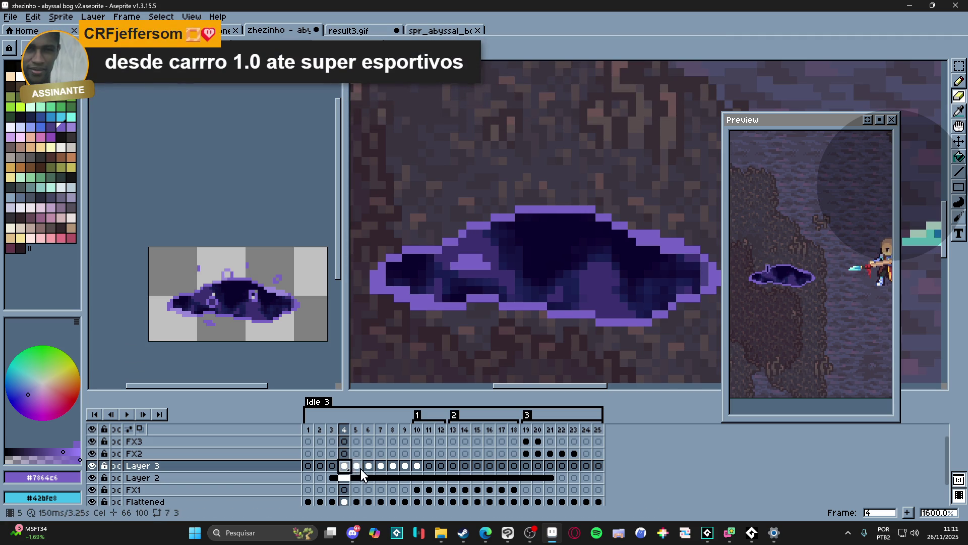
click(357, 465)
click(369, 466)
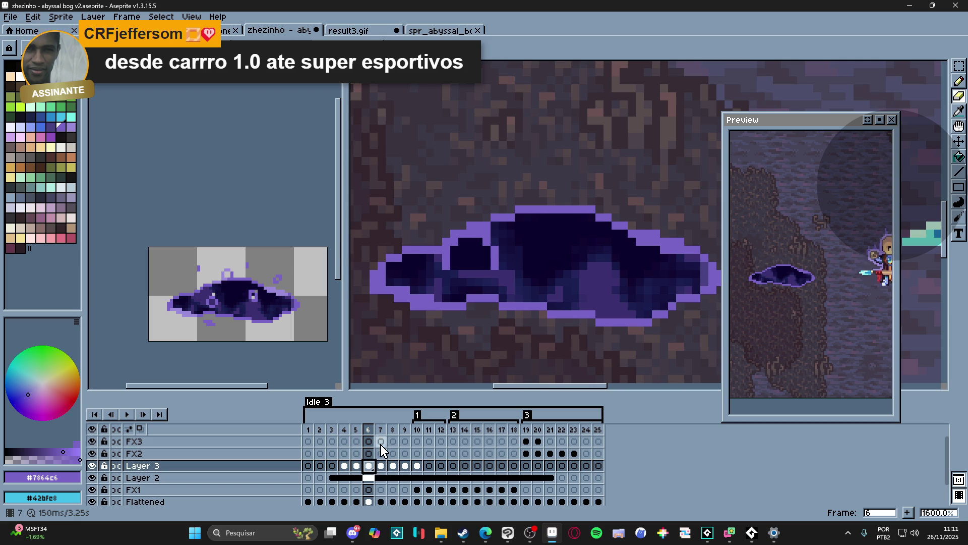
key(v)
key(b)
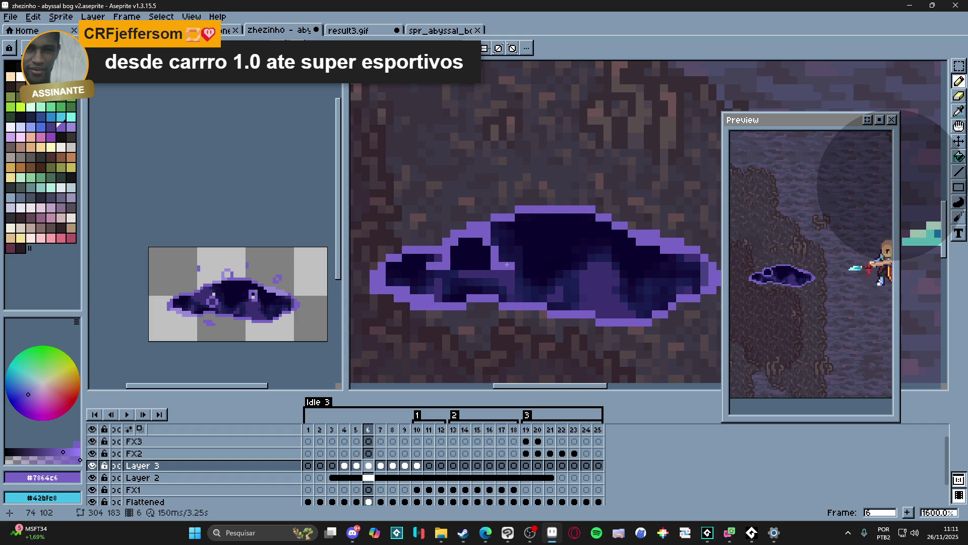
key(Right)
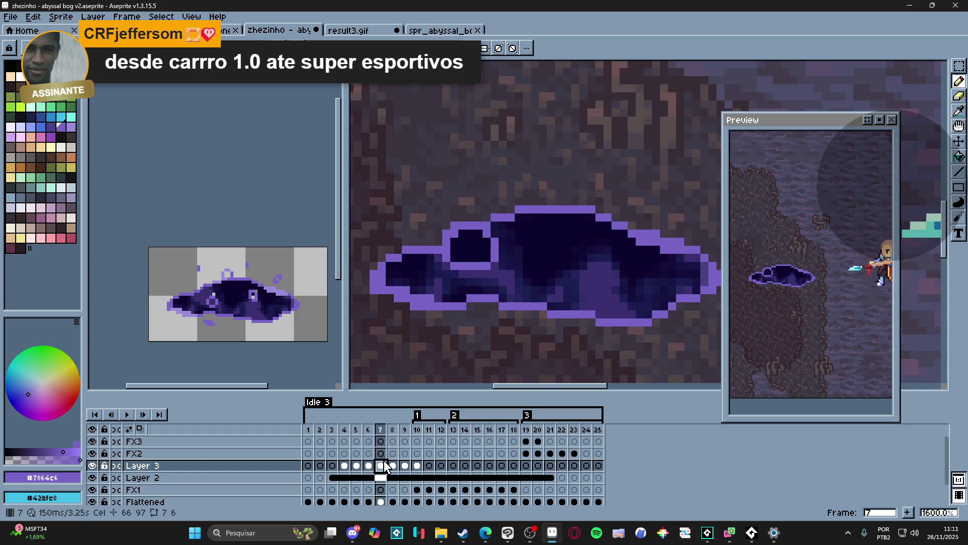
key(e)
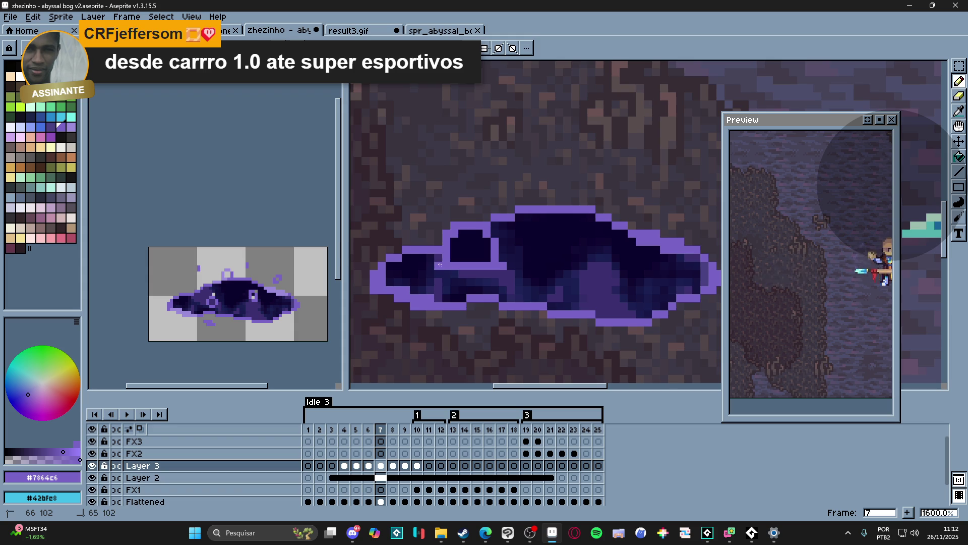
drag(453, 266, 486, 266)
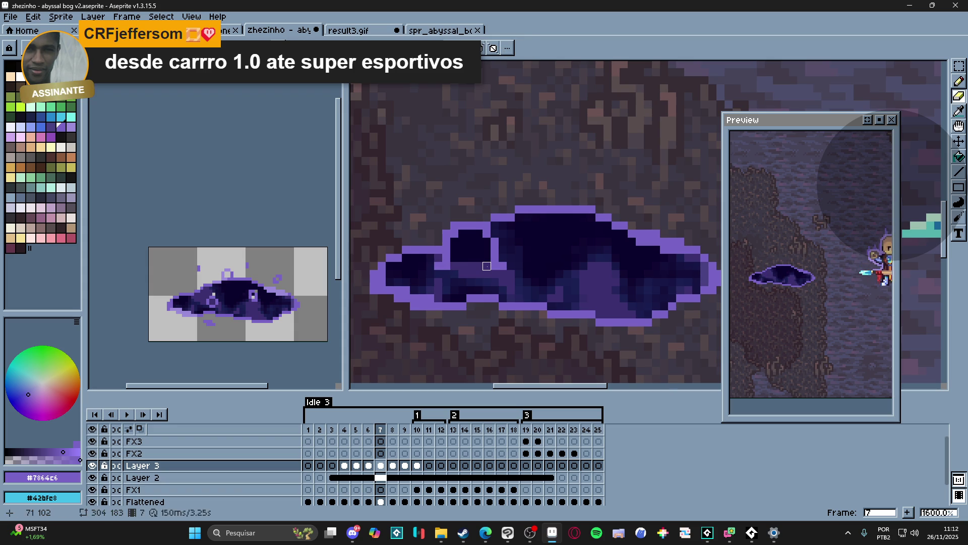
key(b)
- Fill the lower-left corner of frame 8's bubble outline with a purple pixel
scroll(811, 307, up, 2)
drag(810, 307, 824, 309)
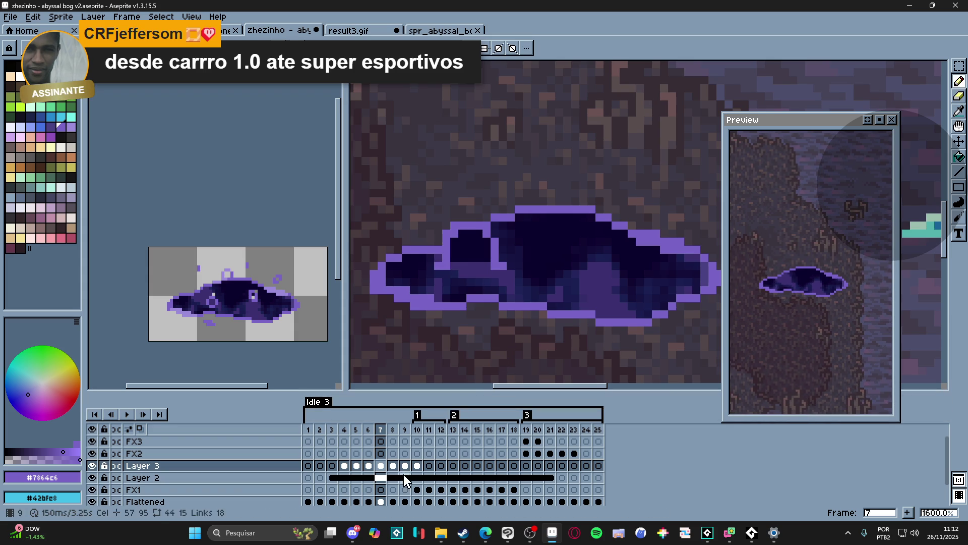
click(393, 464)
click(454, 257)
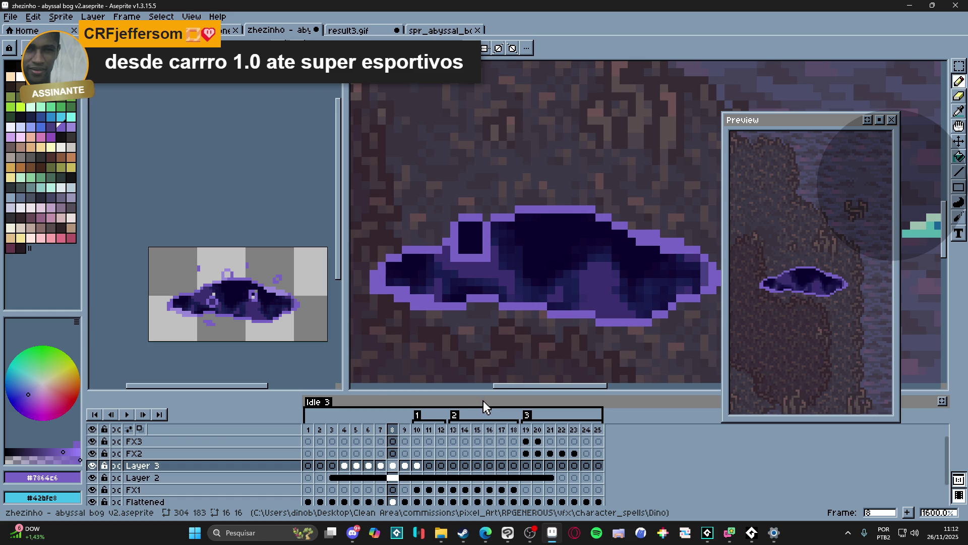
click(417, 468)
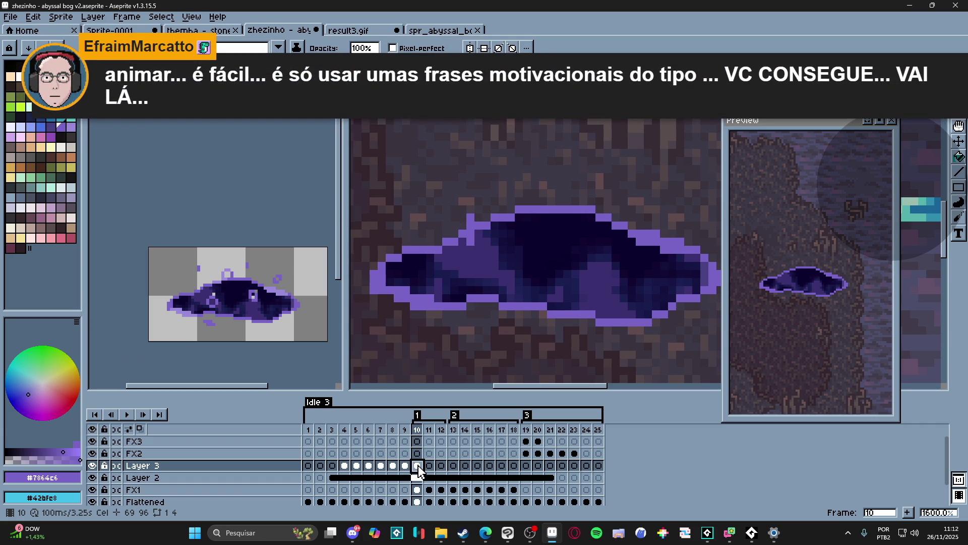
- Select the bubble frames 4–9 on Layer 3 of the timeline
drag(417, 470, 342, 465)
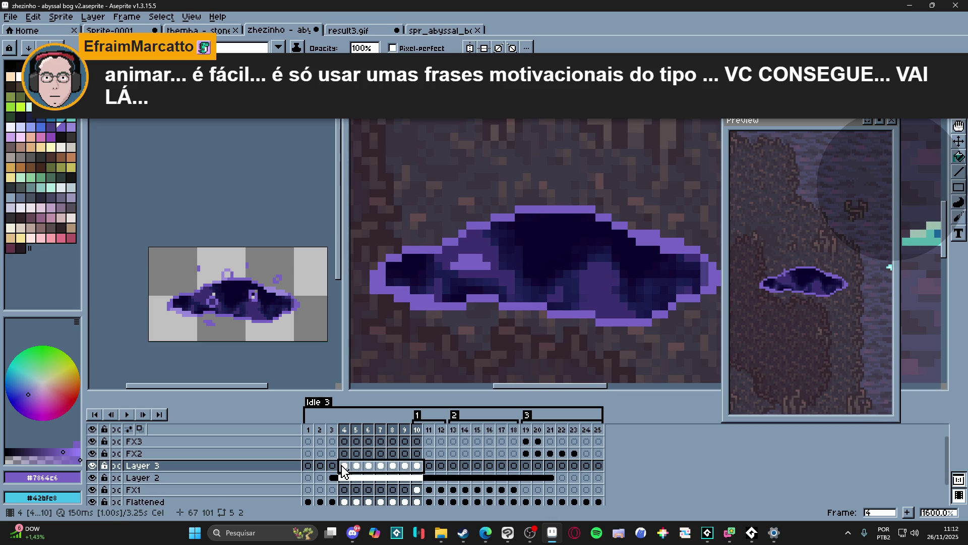
click(346, 470)
key(Right)
key(Left)
key(Right)
key(Right)
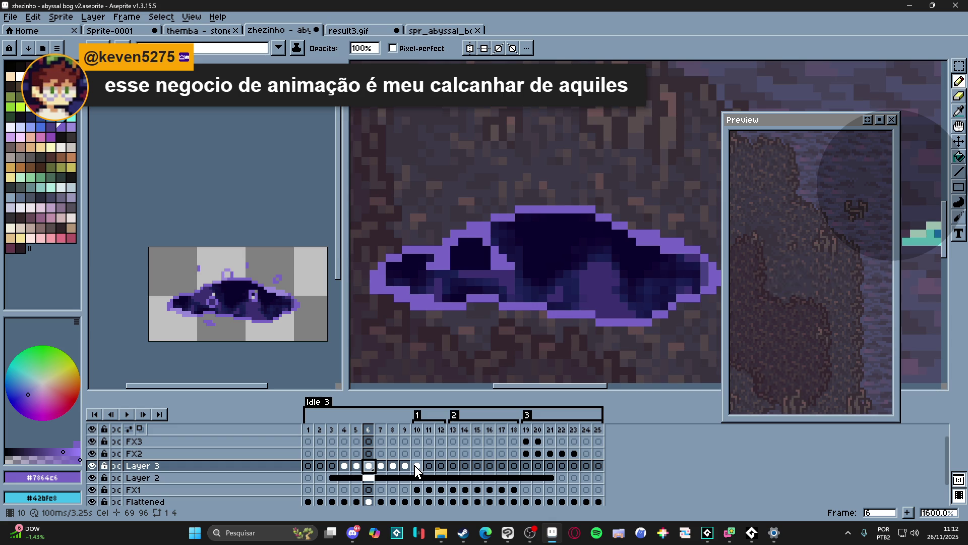
drag(344, 466, 417, 466)
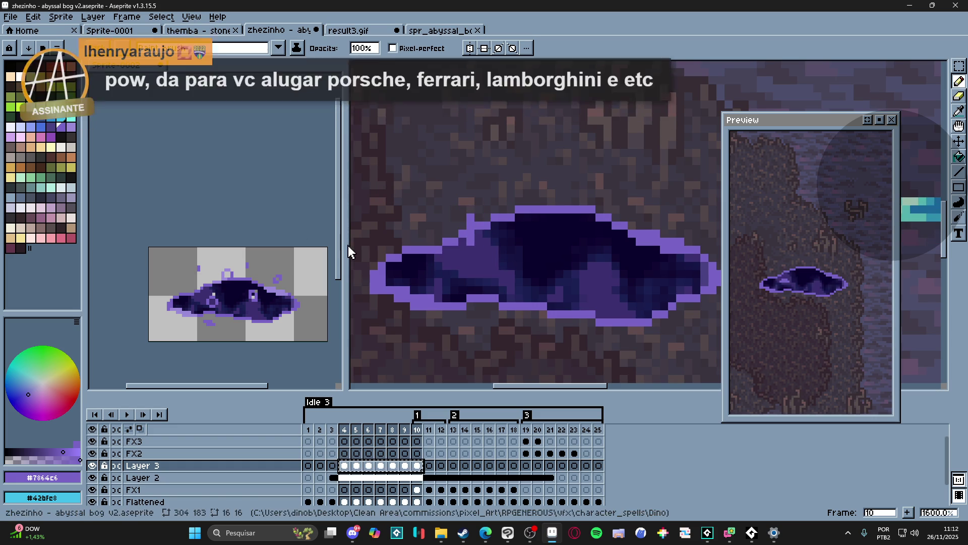
- Create the new sprite Sprite-0006, cancelling a canvas size change on it
click(10, 16)
click(23, 28)
key(Return)
mouse_move(679, 249)
mouse_down()
mouse_move(506, 264)
mouse_move(477, 317)
mouse_move(475, 299)
mouse_up()
key(ctrl+alt+c)
drag(488, 239, 578, 308)
click(228, 313)
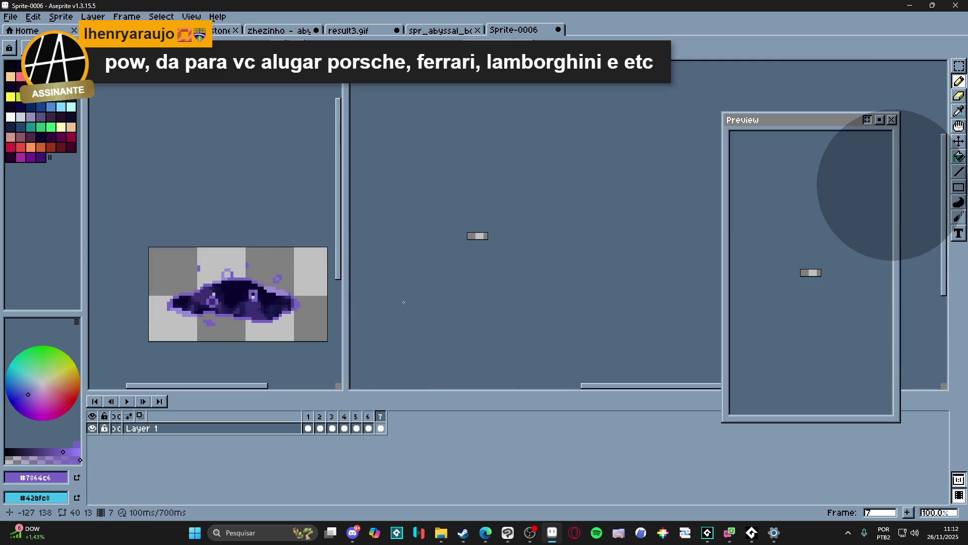
- Undo the paste in Sprite-0006 and return to frame 4 of the abyssal bog animation
key(ctrl+z)
click(438, 30)
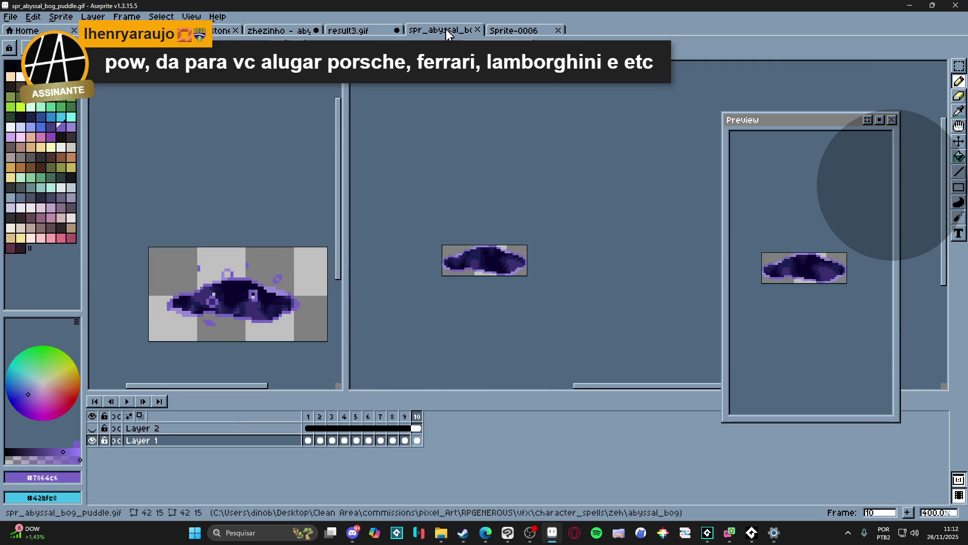
click(353, 31)
click(275, 32)
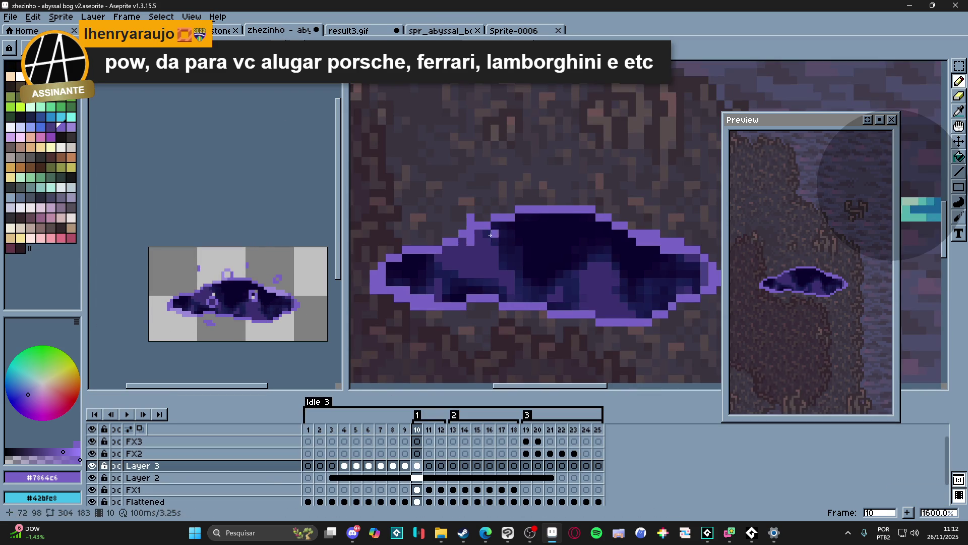
click(343, 465)
scroll(474, 270, down, 6)
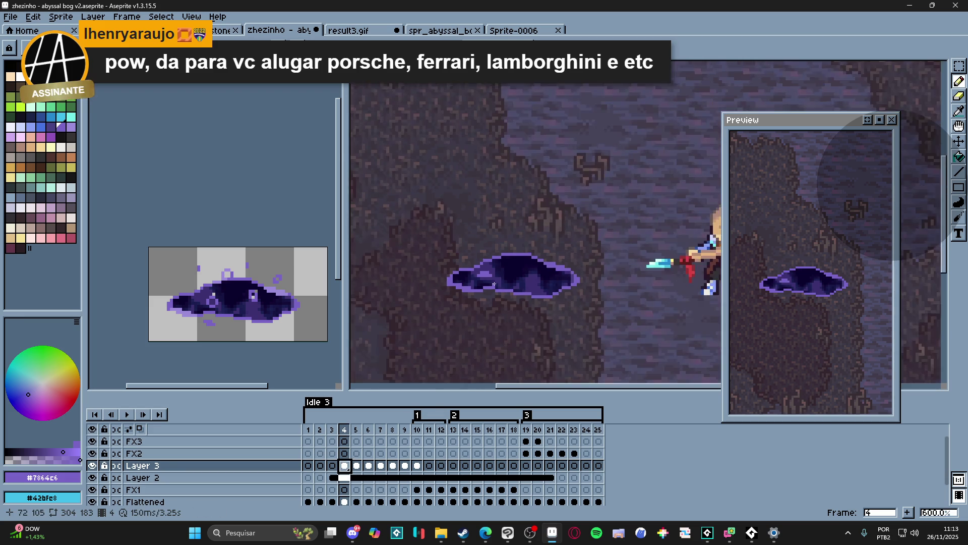
scroll(474, 270, up, 4)
scroll(474, 271, up, 3)
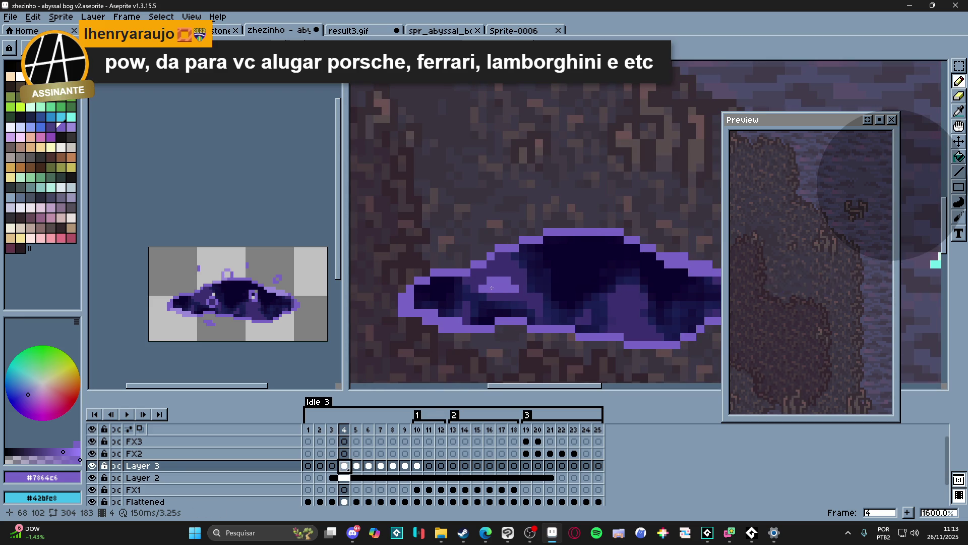
scroll(494, 298, down, 3)
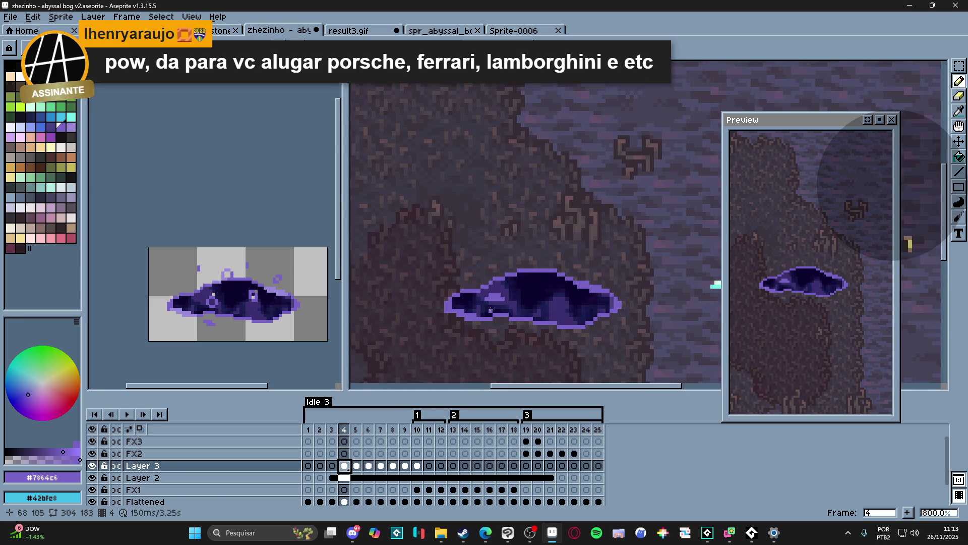
key(v)
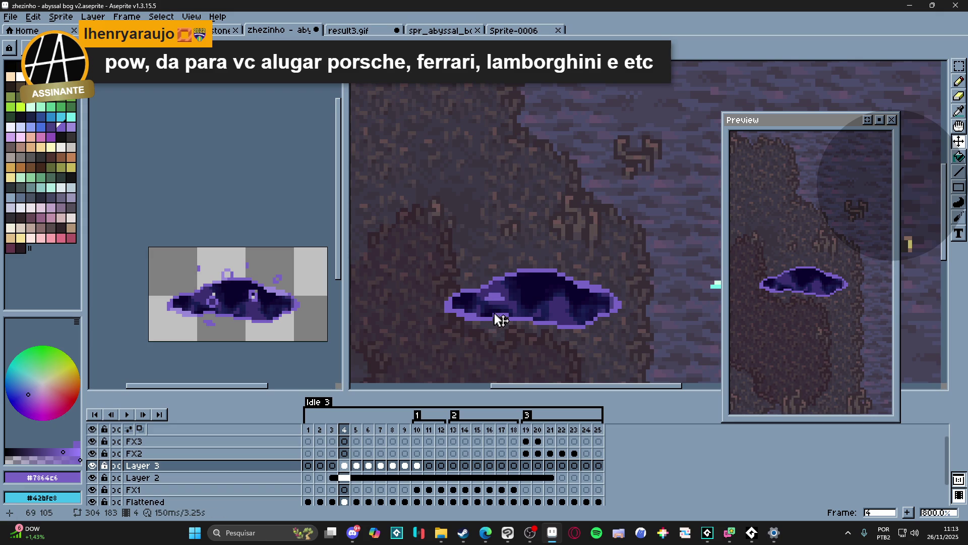
- Create a new blank 304x183 sprite, Sprite-0007
click(11, 17)
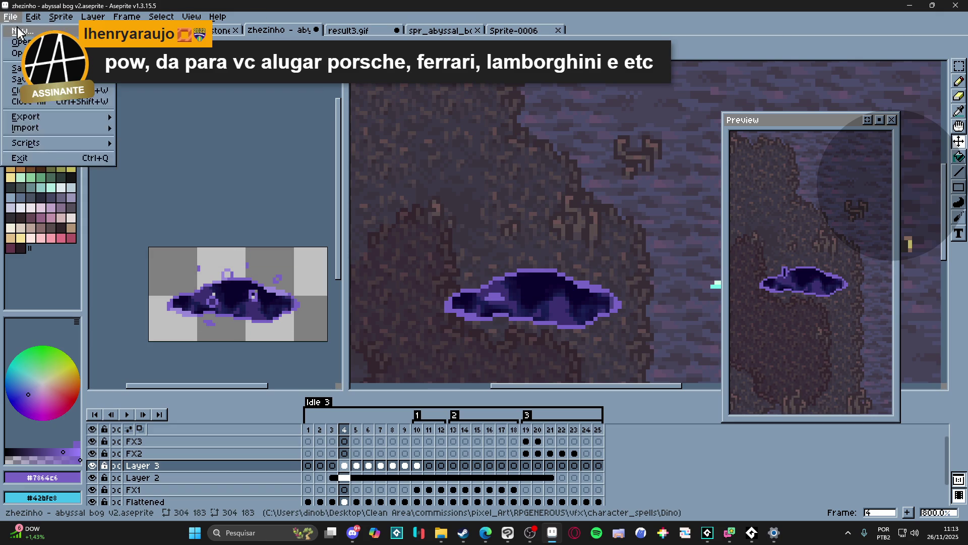
click(15, 31)
click(451, 378)
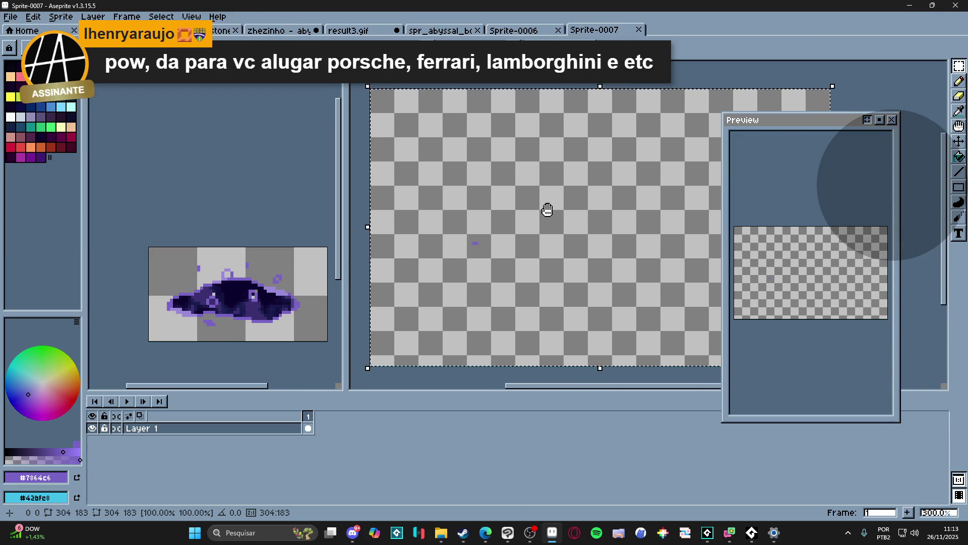
- Paste Layer 3 frames 4–10 of the bog animation into Sprite-0007 and preview the playback
click(517, 33)
key(ctrl+shift+Tab)
key(ctrl+shift+Tab)
key(ctrl+shift+Tab)
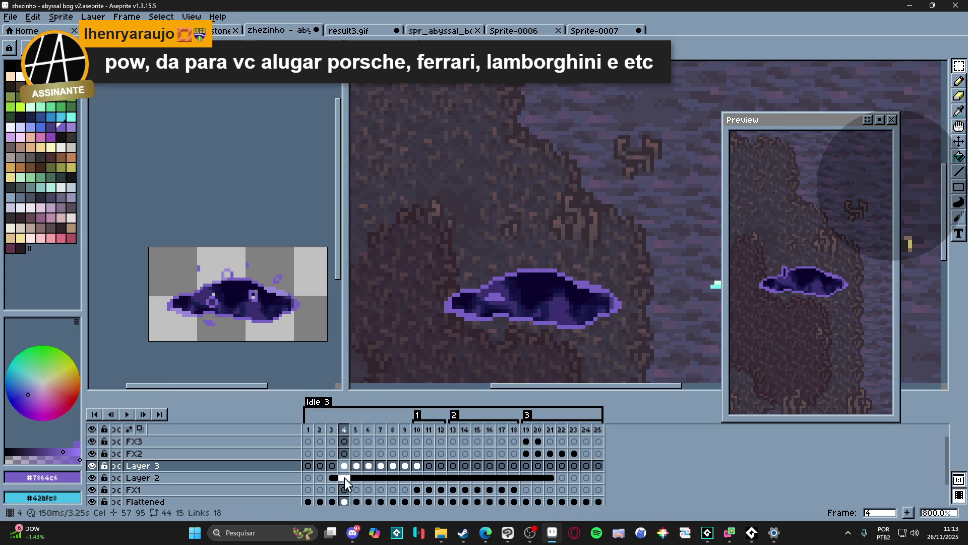
drag(356, 468, 417, 466)
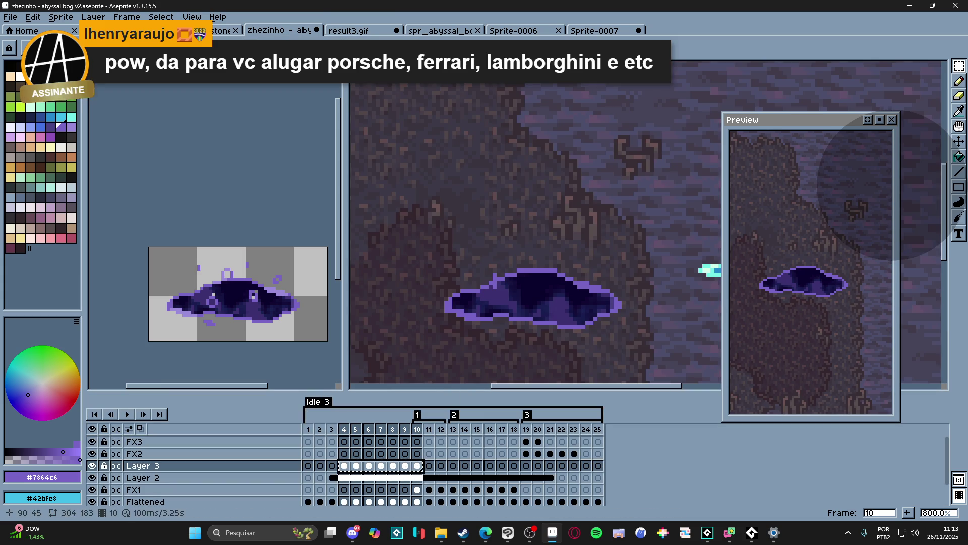
click(600, 34)
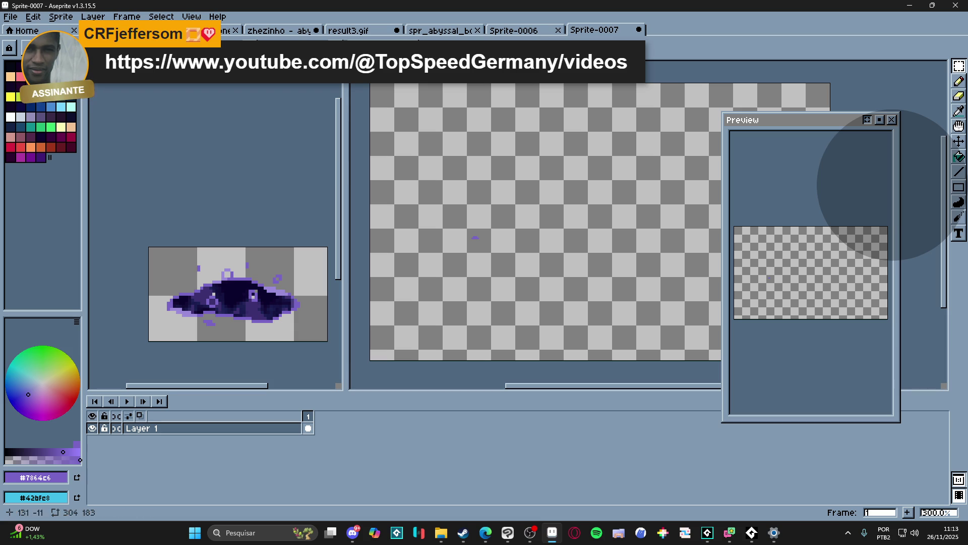
click(294, 432)
key(alt+n)
key(alt+n)
key(alt+n)
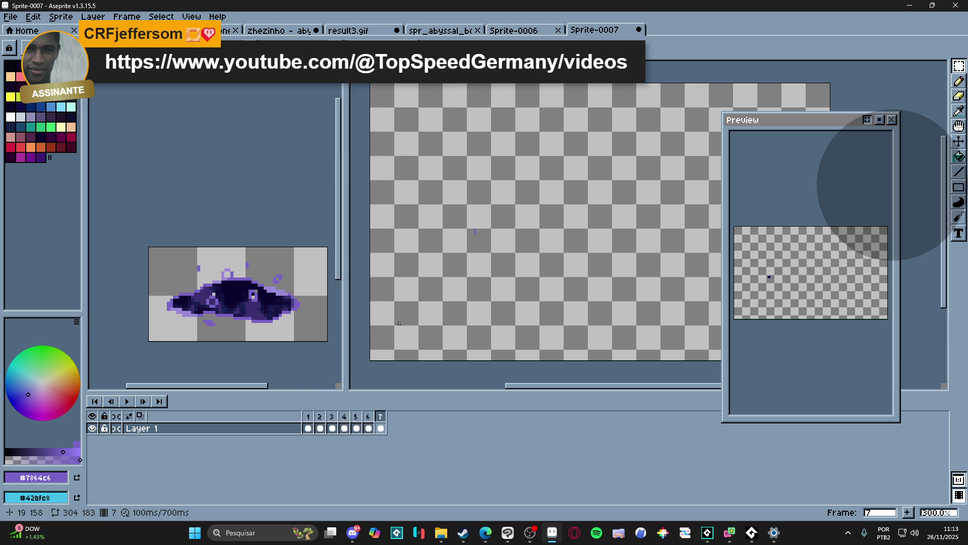
click(309, 417)
click(128, 401)
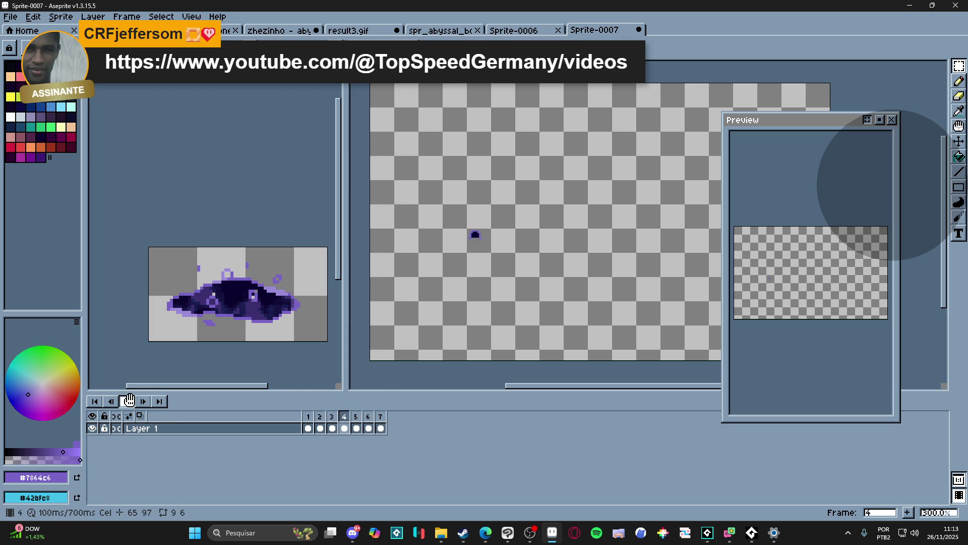
click(127, 401)
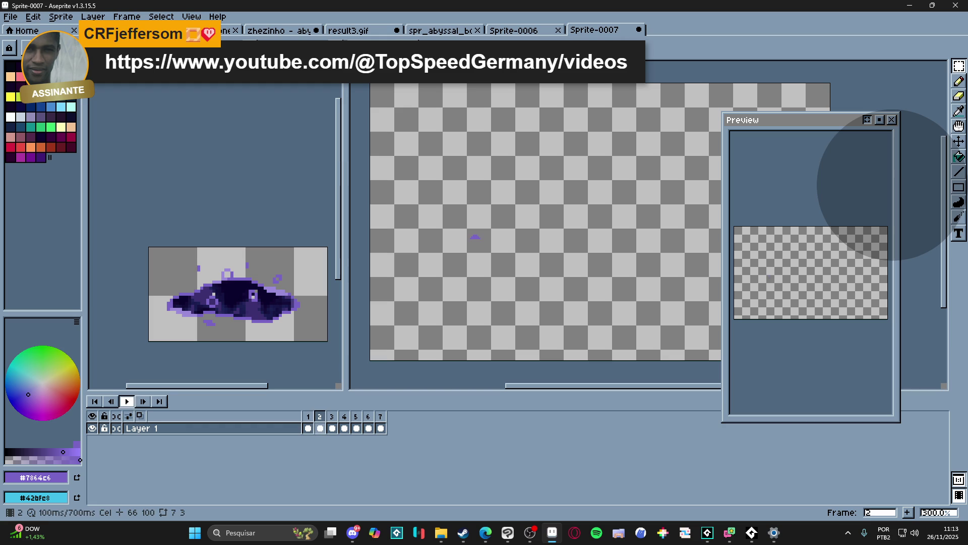
- Trim Sprite-0007 to the 11x8 bubble and open the Save As dialog
click(59, 24)
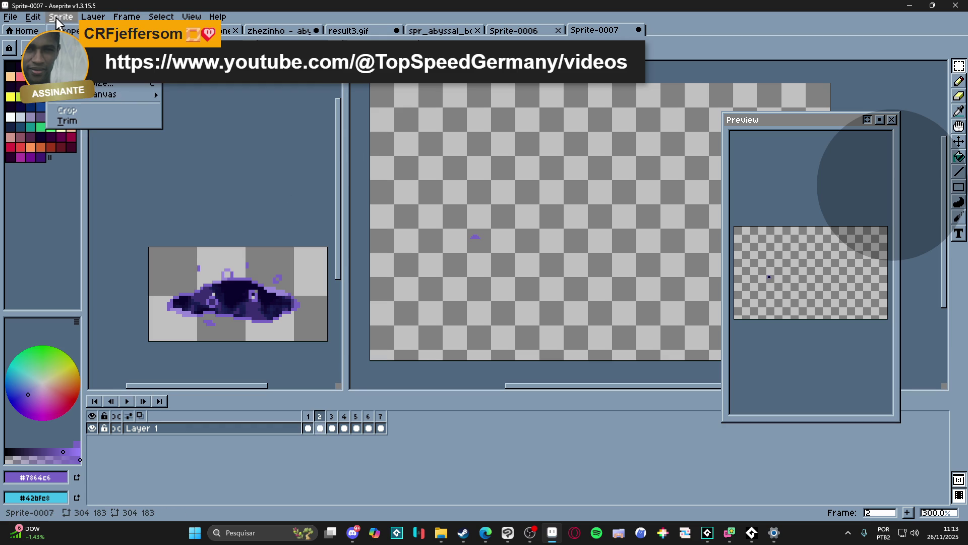
click(96, 122)
scroll(822, 324, up, 3)
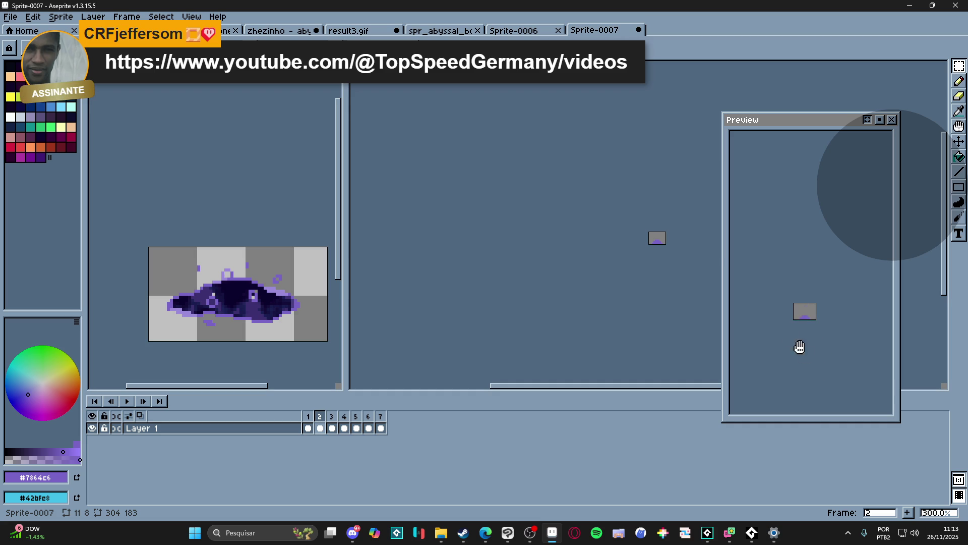
drag(664, 263, 529, 298)
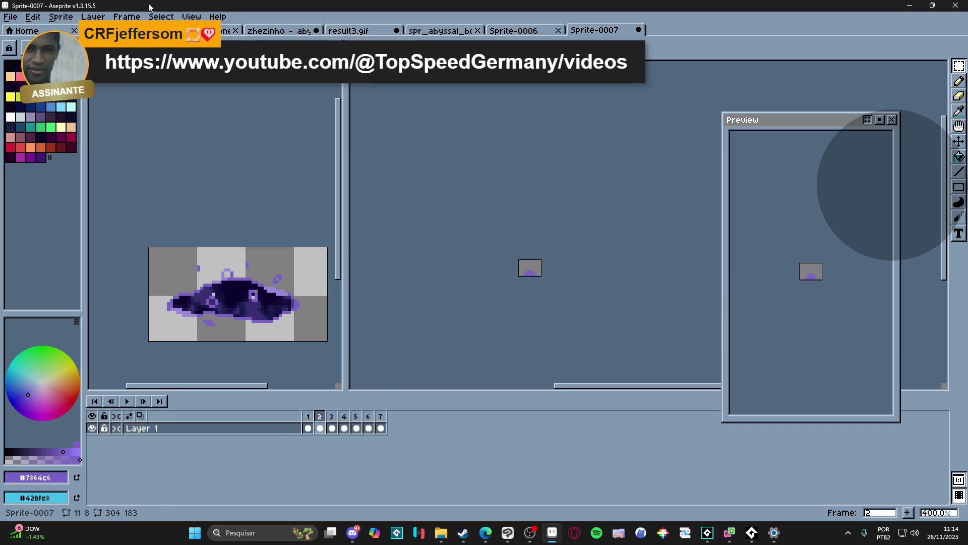
click(11, 17)
- Save the Aseprite animation as GIF 'spr_abyssal_bog_bubble.gif' in abyssal_bog, then return to GameMaker
click(26, 93)
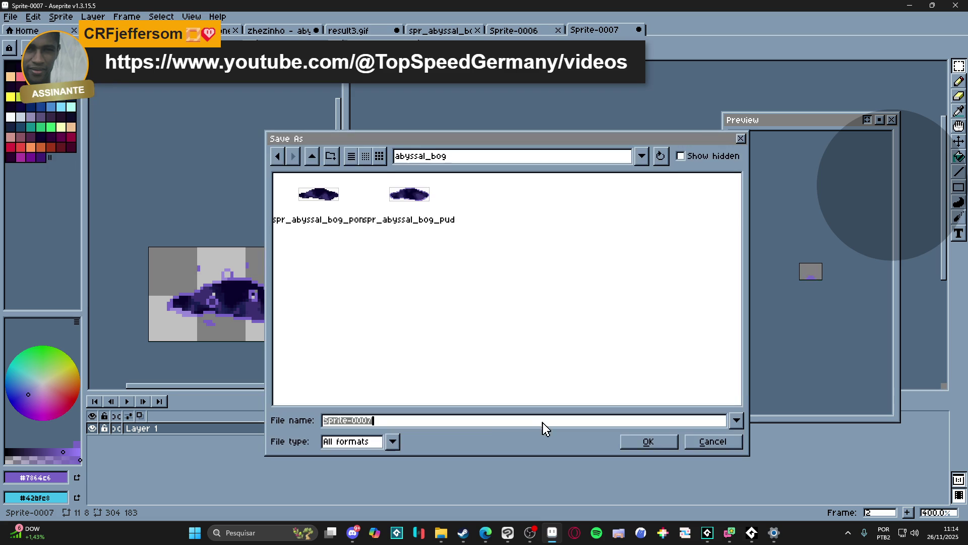
click(329, 445)
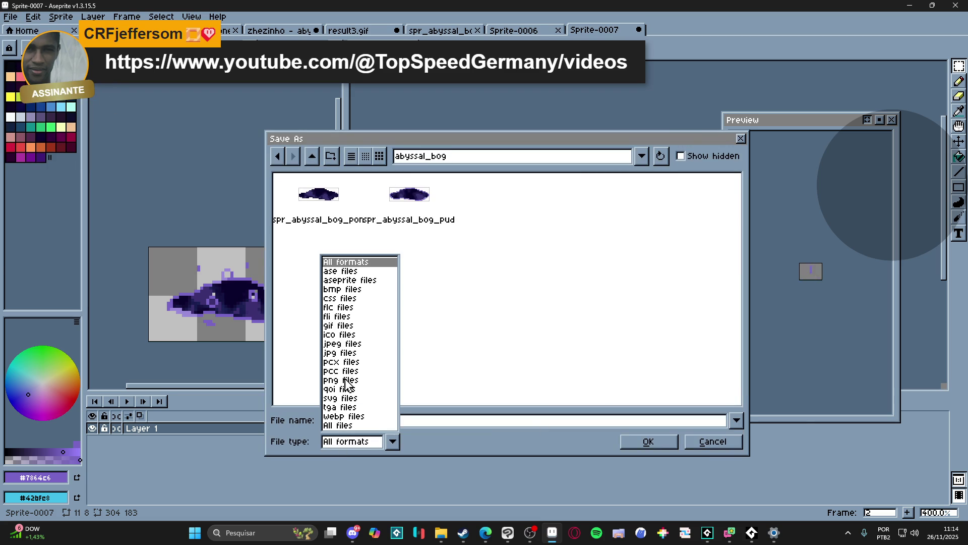
click(346, 326)
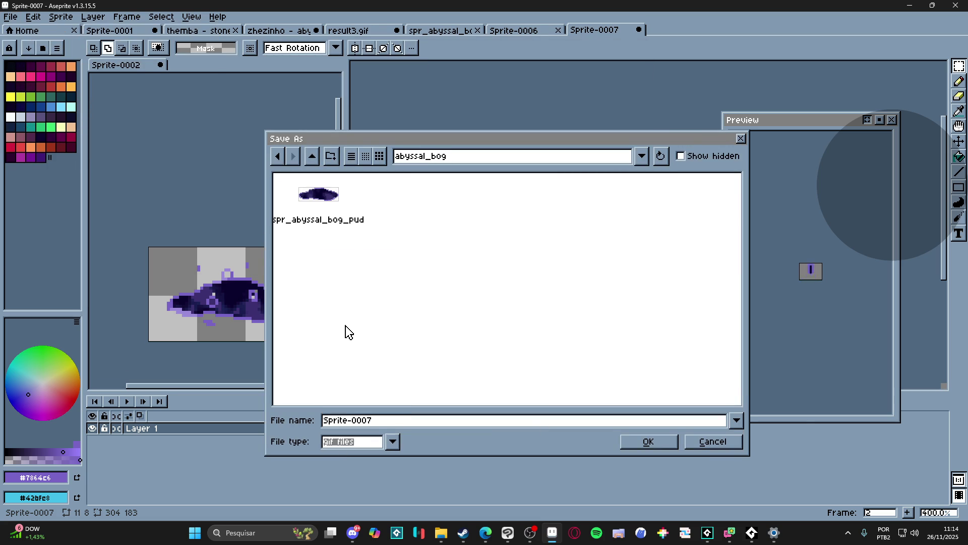
click(329, 198)
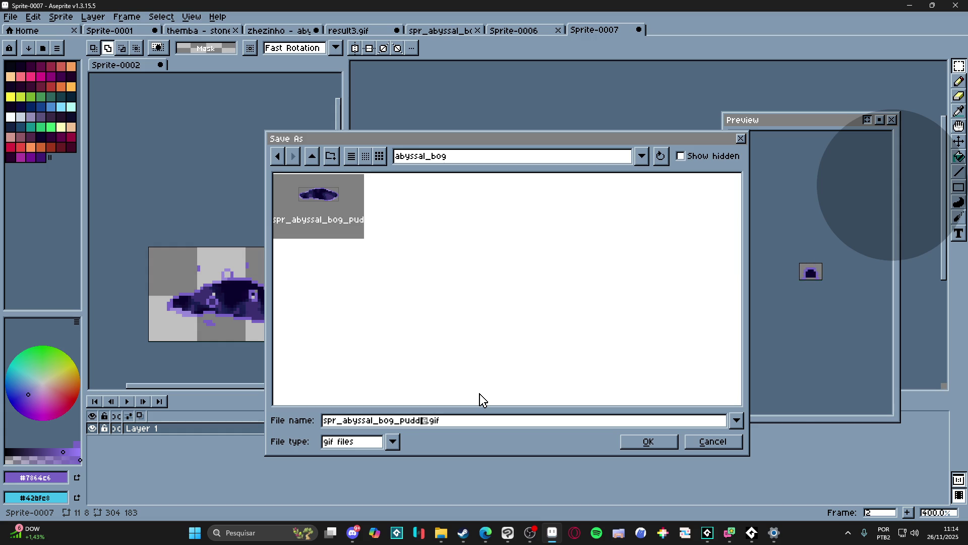
text(bble)
key(Return)
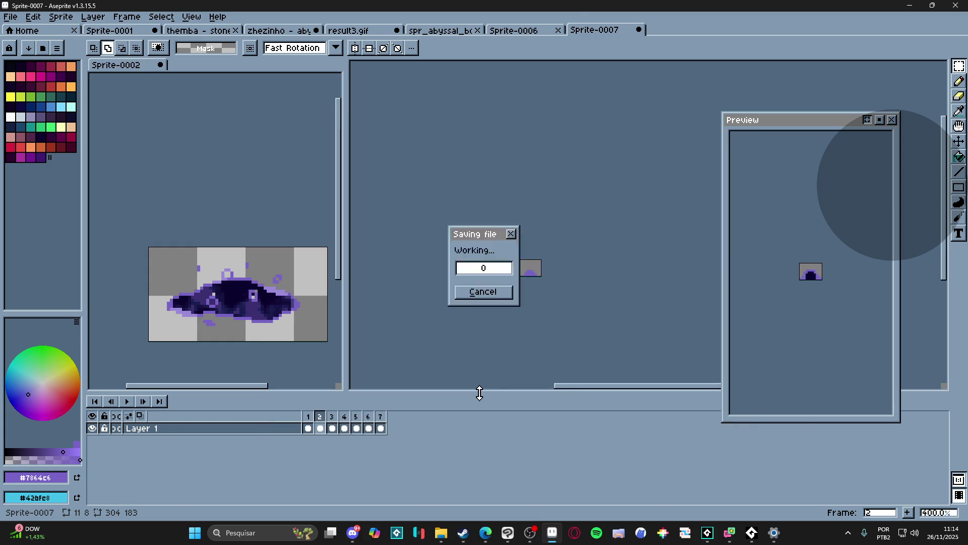
click(708, 532)
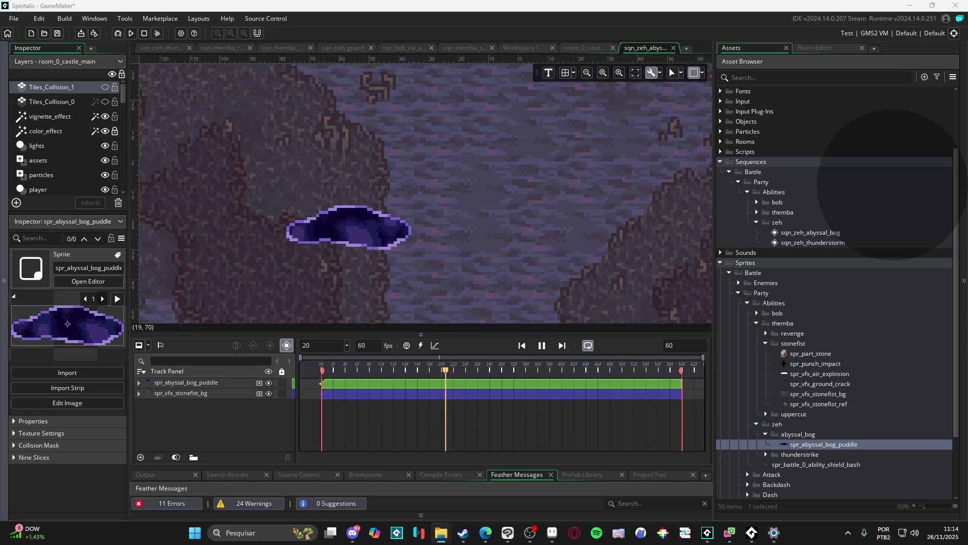
- Set the new spr_abyssal_bog_bubble sprite's origin to Bottom Centre (5, 8)
double_click(807, 444)
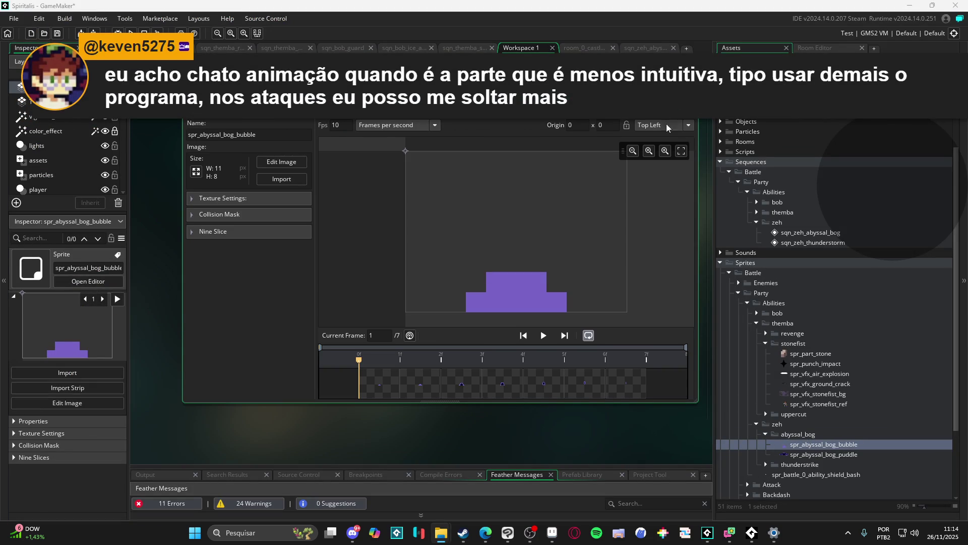
click(666, 126)
click(677, 212)
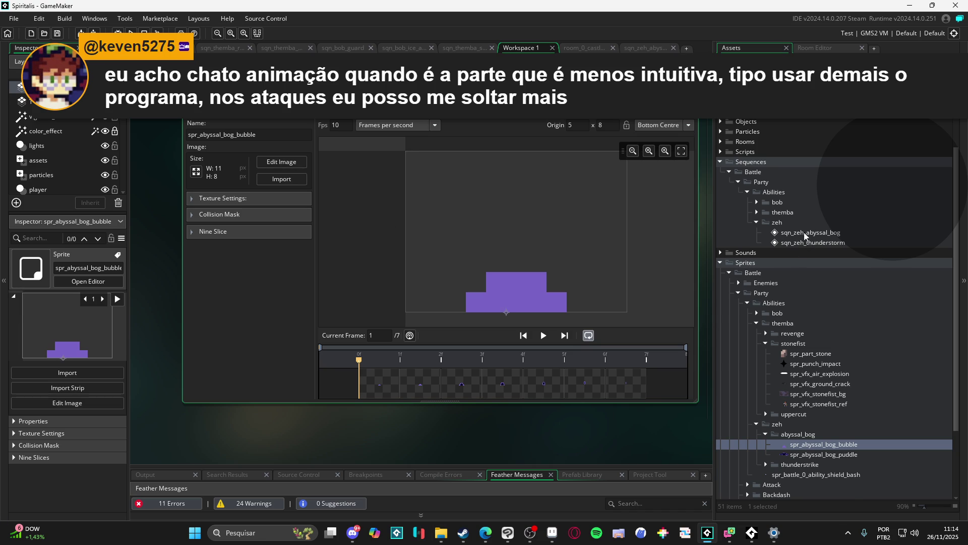
- Expand the Particles folder and its battle subfolder in the Asset Browser
scroll(808, 241, up, 3)
click(721, 197)
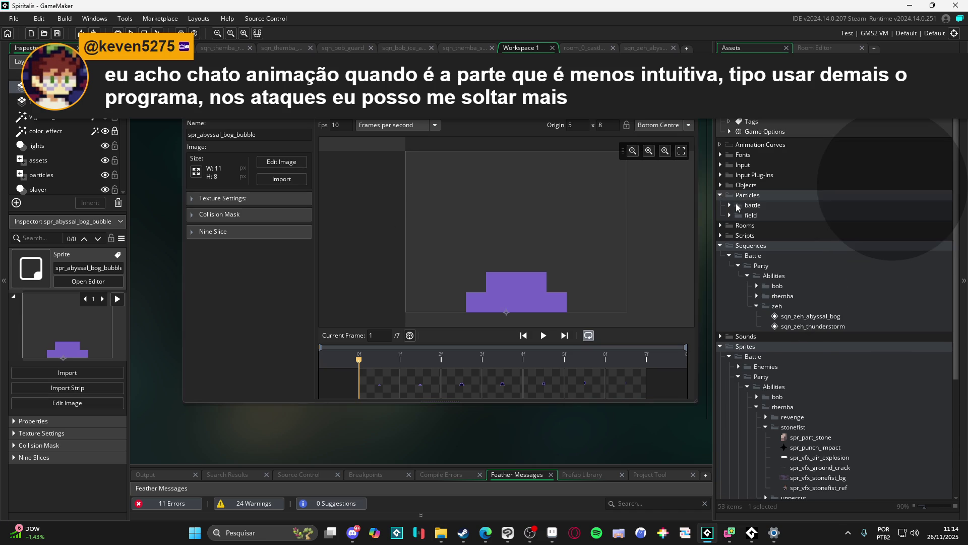
click(729, 205)
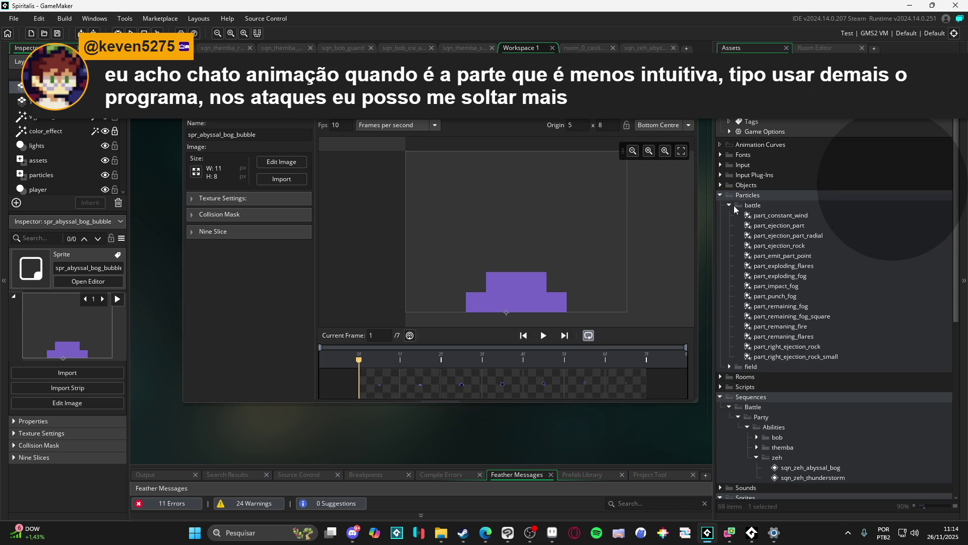
- Look through the battle particle systems and select part_remaining_fog as the template
right_click(752, 206)
mouse_move(780, 214)
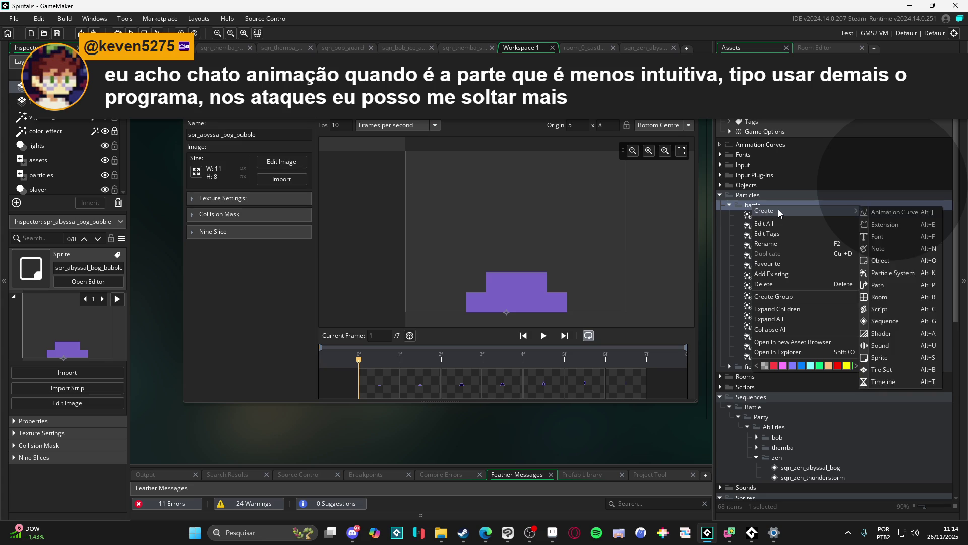
click(738, 236)
click(769, 226)
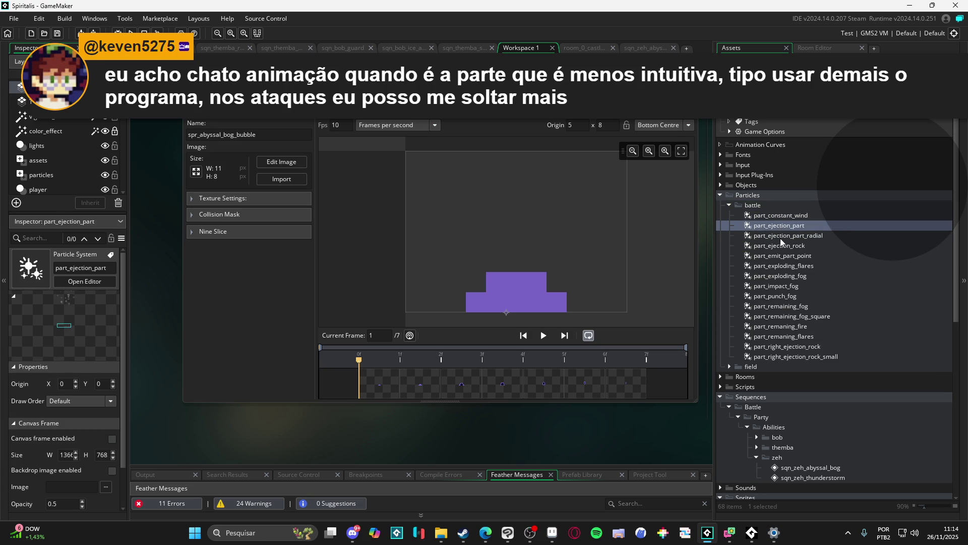
key(Down)
key(Down)
key(Down)
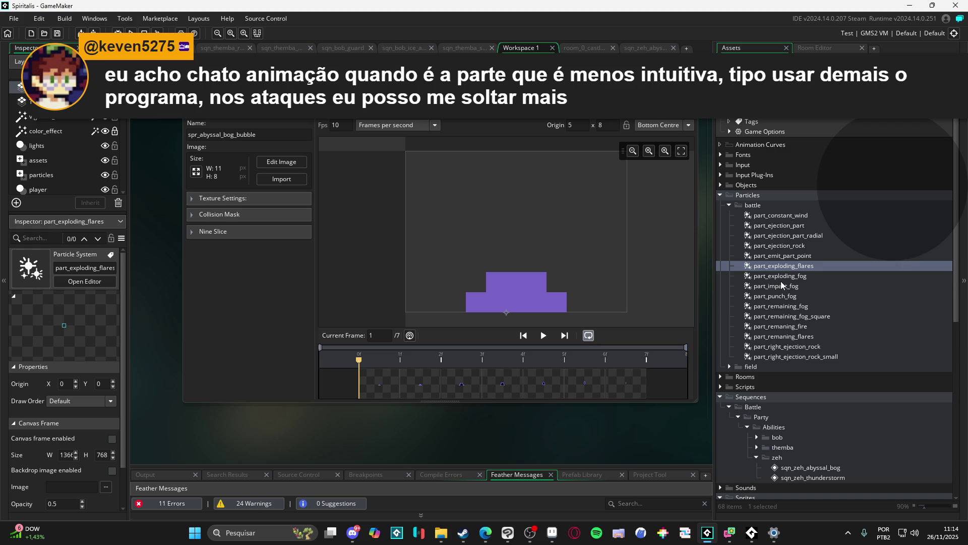
click(781, 285)
click(779, 306)
click(777, 326)
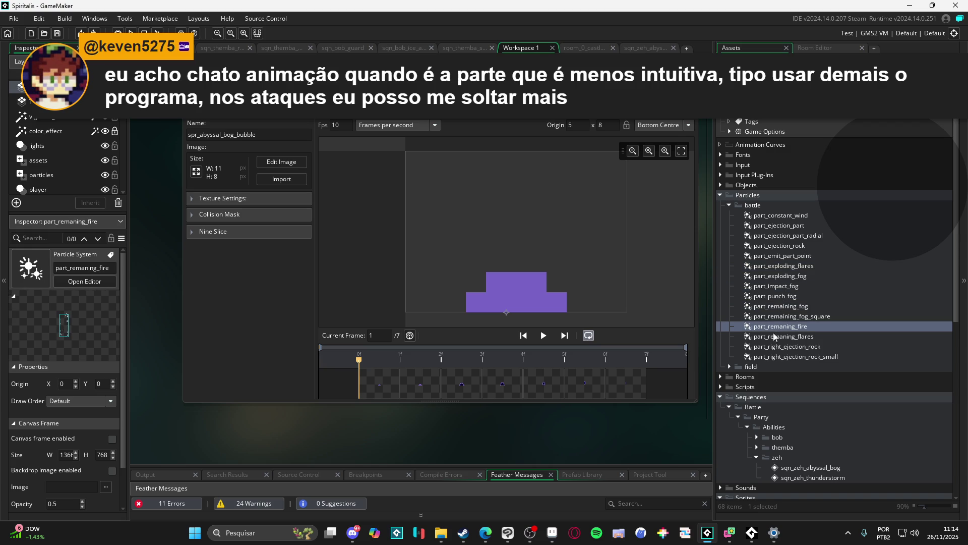
click(798, 227)
click(780, 308)
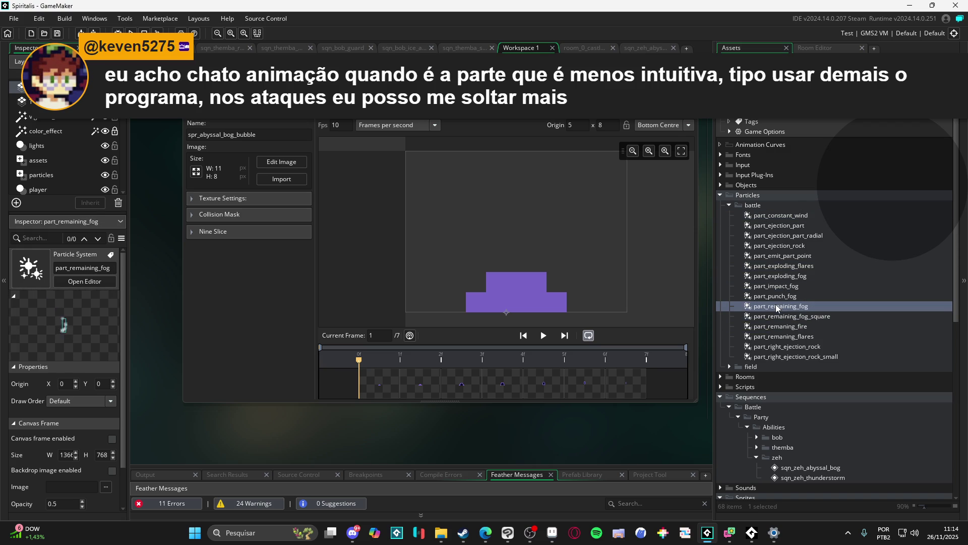
- Duplicate part_remaining_fog as part_abyssal_bubble and open it in the Particle System editor
key(ctrl+d)
click(789, 316)
text(part_abyssal_bubble)
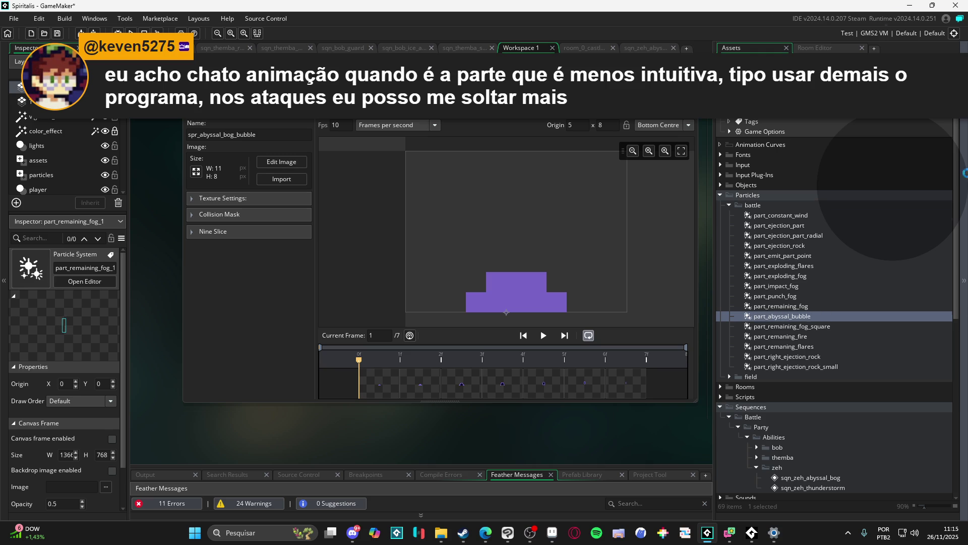
key(Return)
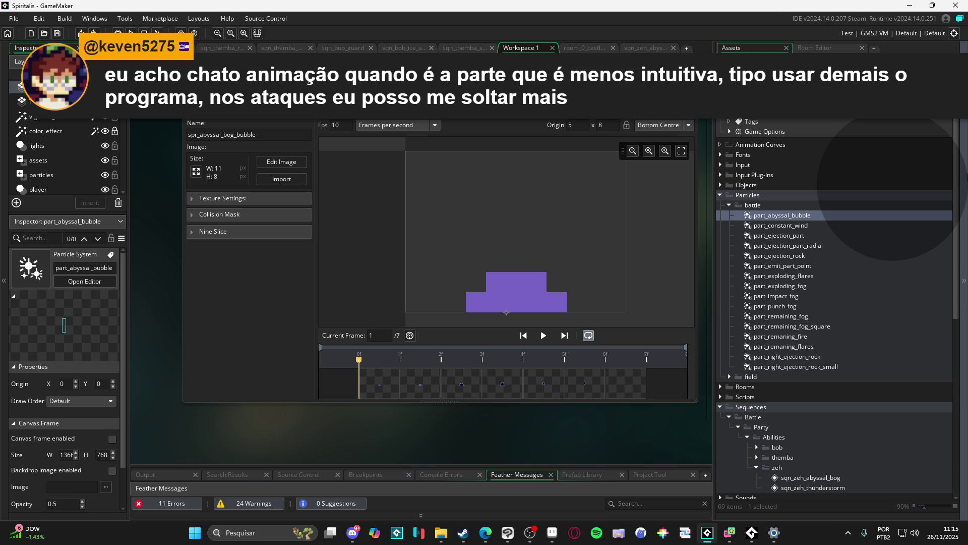
double_click(777, 215)
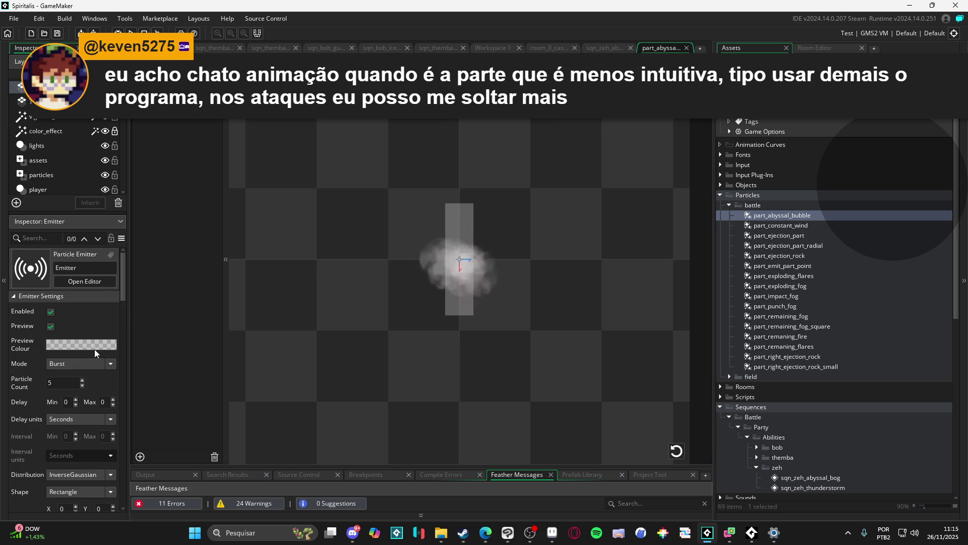
scroll(49, 345, down, 3)
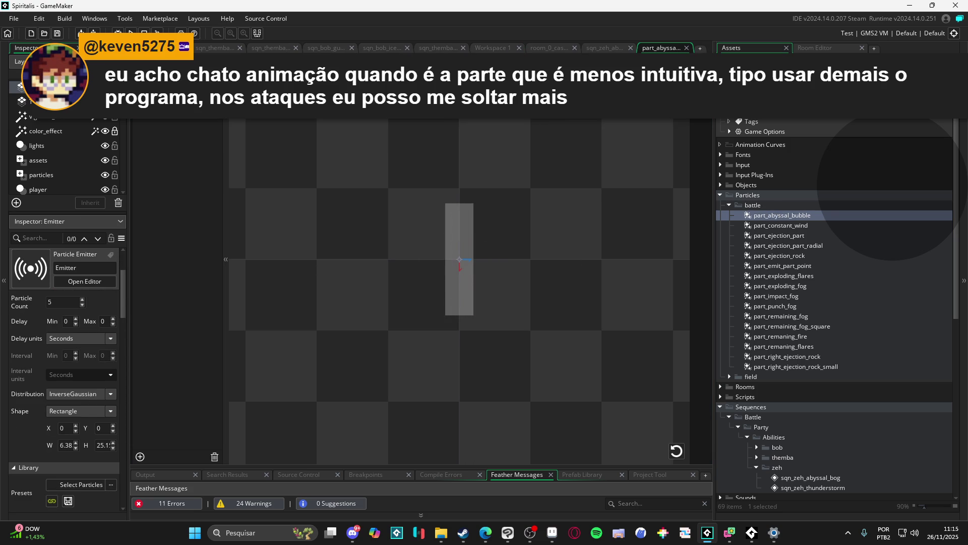
scroll(51, 346, down, 4)
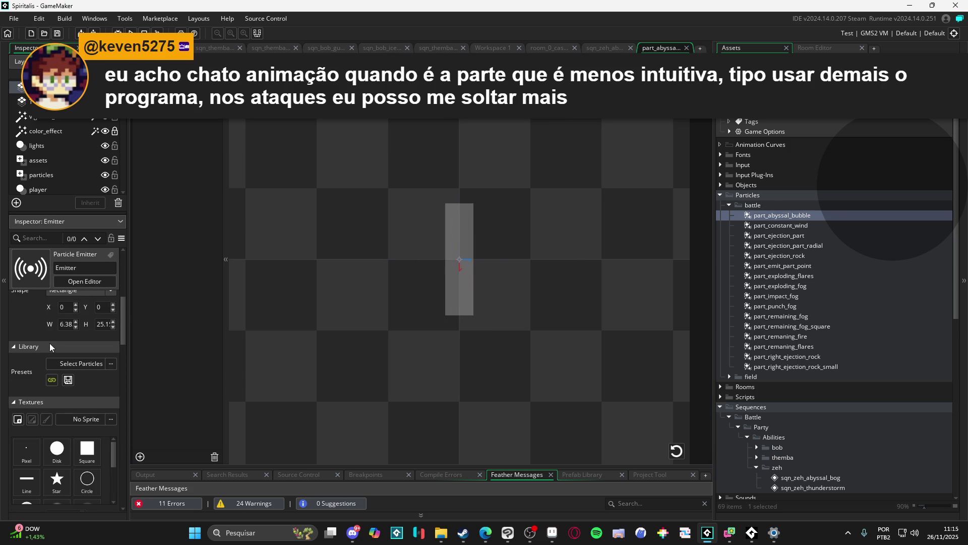
scroll(32, 346, down, 2)
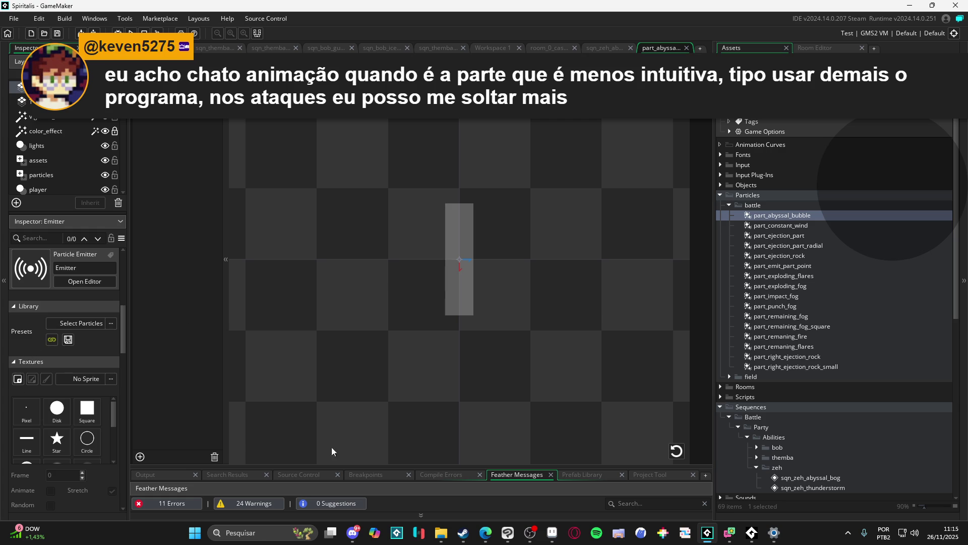
scroll(816, 383, down, 5)
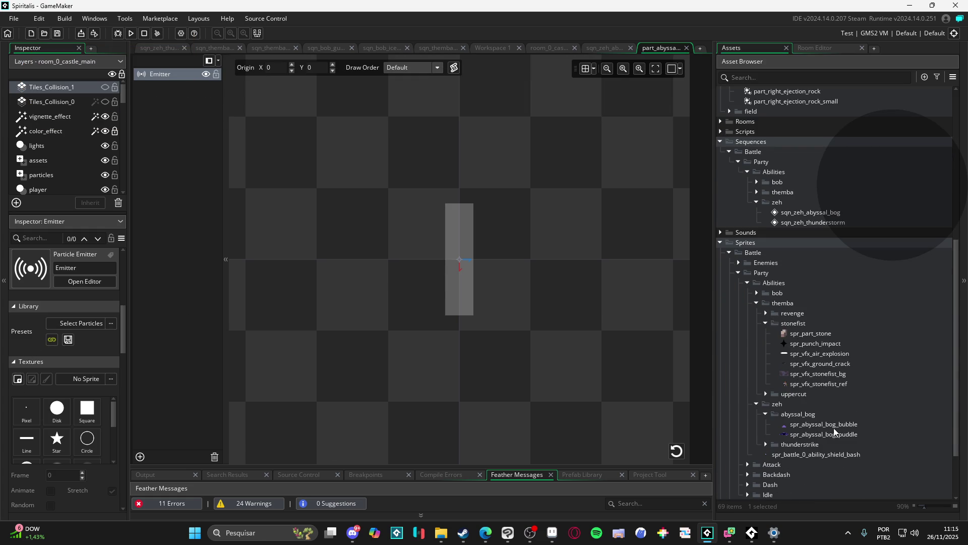
- Use spr_abyssal_bog_bubble as the particle texture with Animate on and Stretch off
drag(832, 426, 287, 435)
drag(85, 390, 88, 385)
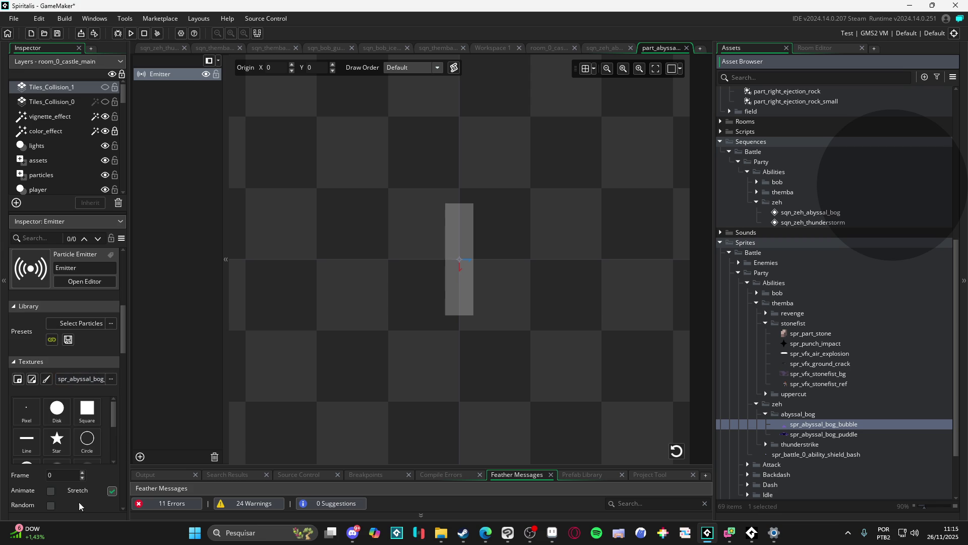
click(64, 496)
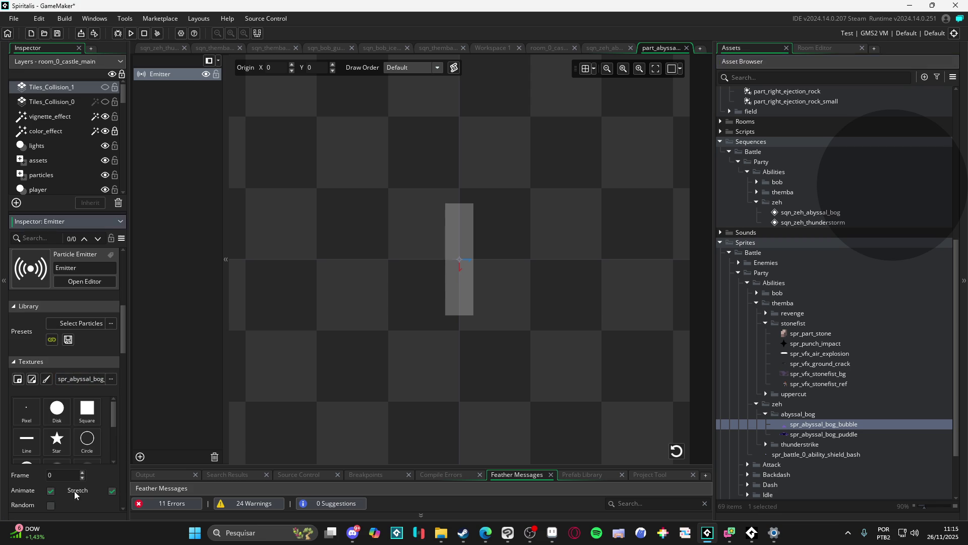
click(681, 454)
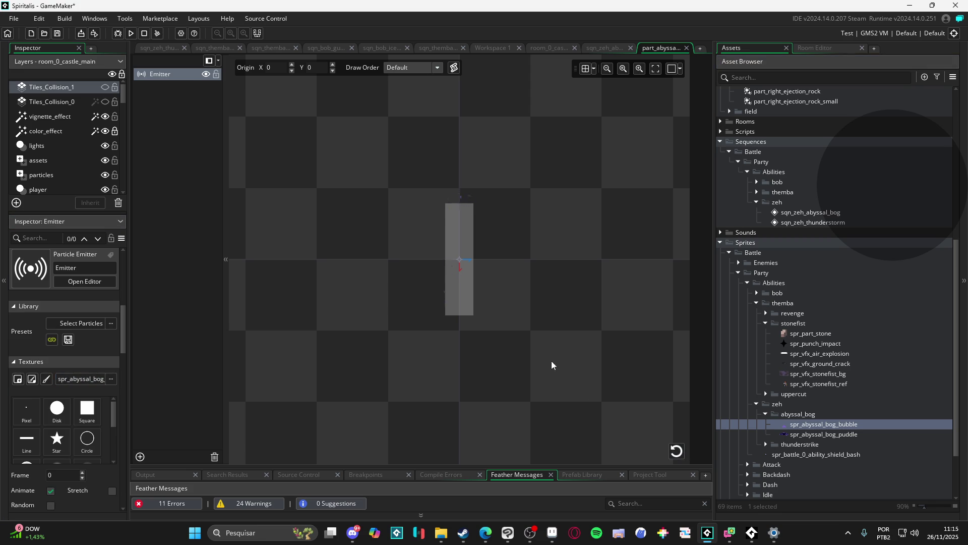
- Shrink the emitter area vertically into a short band on the canvas
scroll(474, 267, up, 2)
click(460, 273)
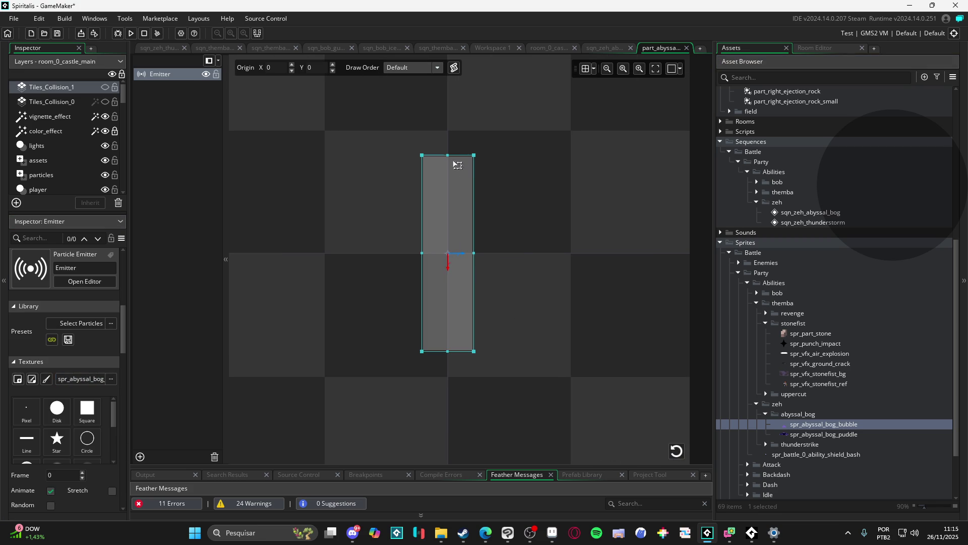
drag(445, 167, 446, 250)
scroll(482, 276, up, 2)
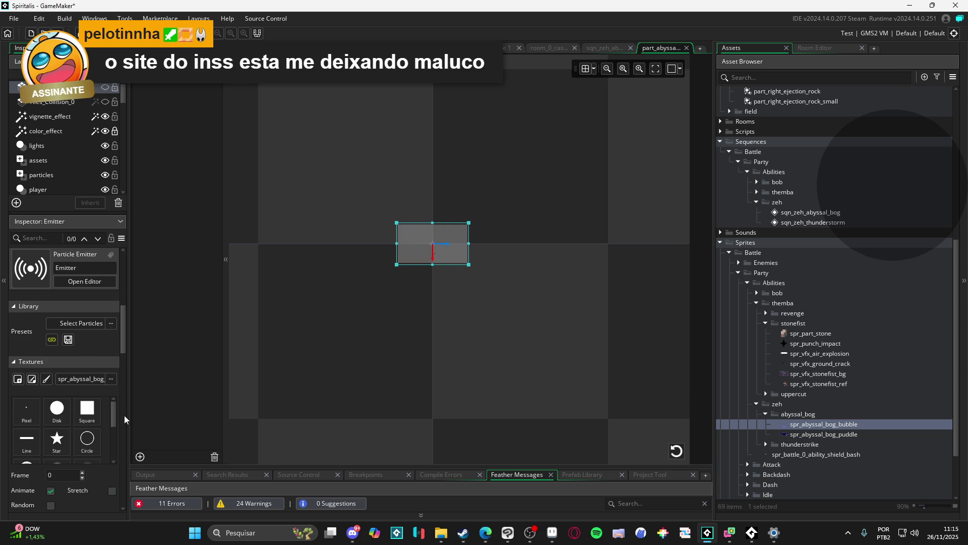
scroll(124, 416, down, 3)
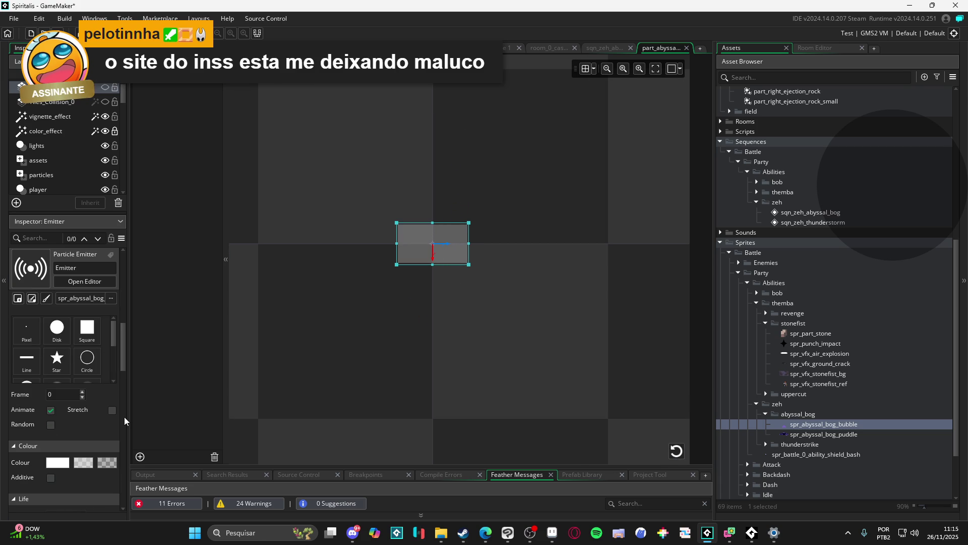
scroll(124, 416, down, 4)
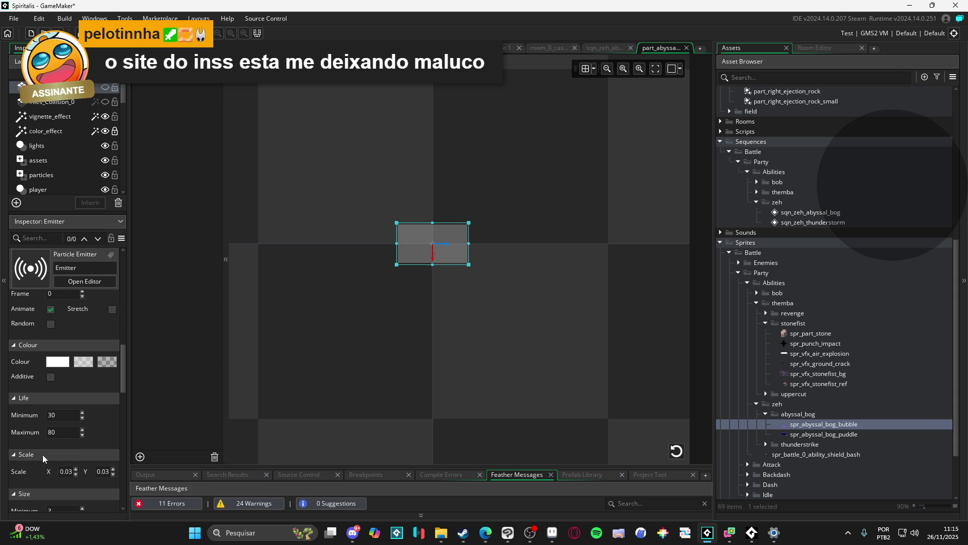
- Set the particles' Scale X and Y to 1
scroll(42, 455, down, 3)
double_click(66, 410)
text(1)
key(Return)
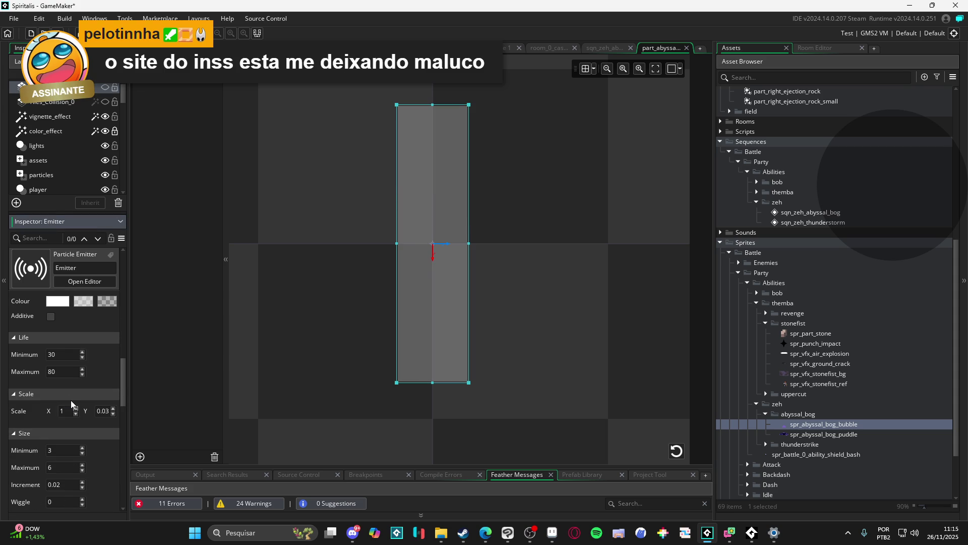
key(alt+a)
click(99, 409)
text(1)
text(1)
- Set particle Size to 1 with a size Increment of 0
double_click(62, 466)
text(1)
scroll(71, 466, down, 1)
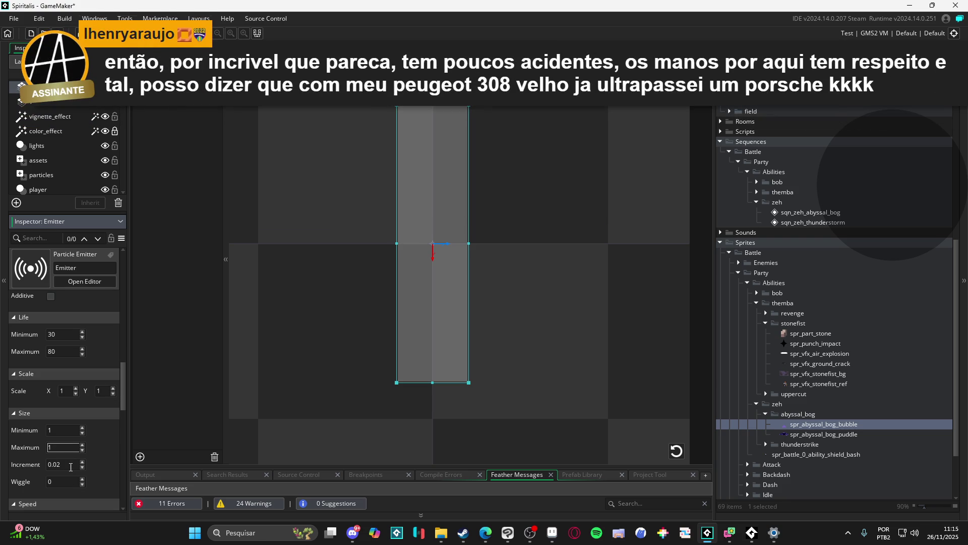
key(BackSpace)
key(BackSpace)
key(BackSpace)
- Set Speed Max and Orientation Maximum to 0, and flatten the emitter area into a thin strip
scroll(56, 471, down, 6)
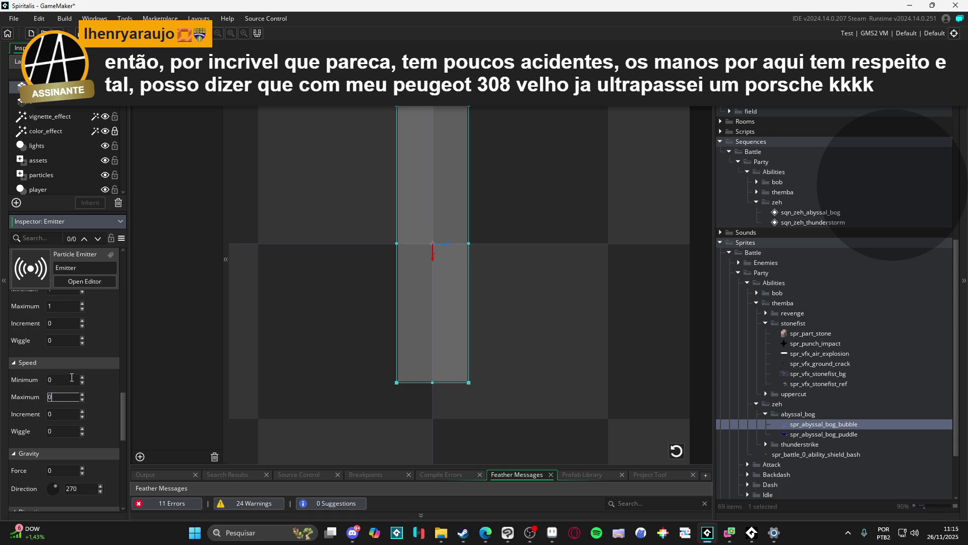
scroll(48, 413, down, 6)
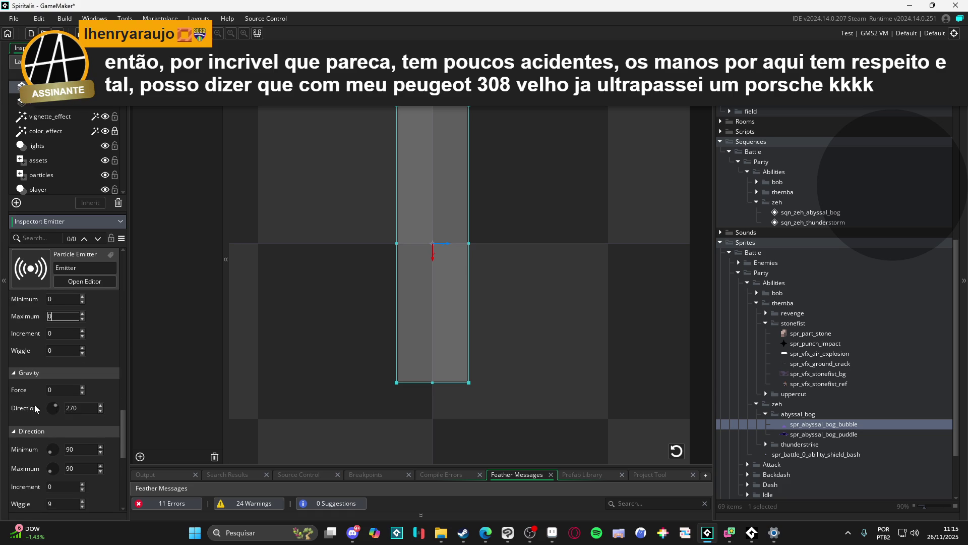
text(24)
scroll(19, 402, down, 4)
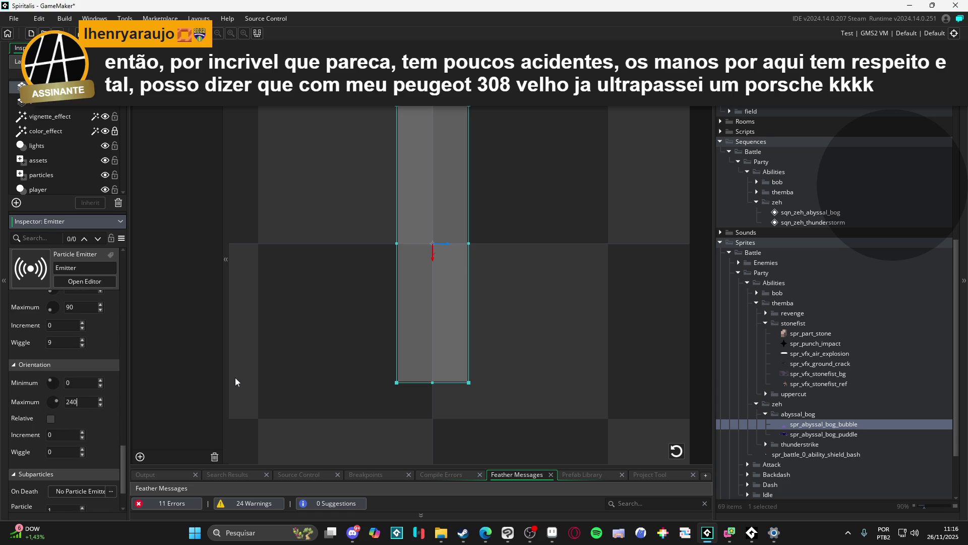
text(0)
scroll(107, 401, down, 2)
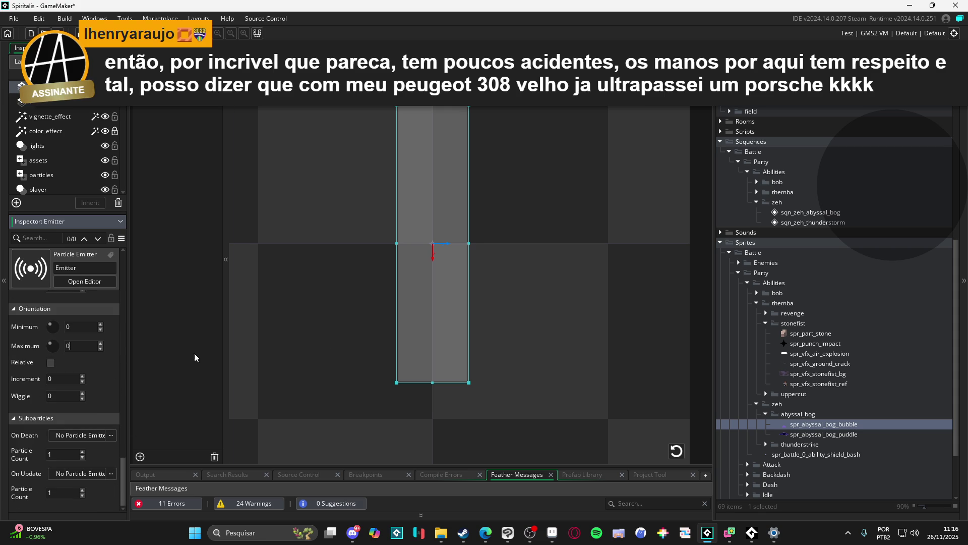
drag(433, 111, 442, 233)
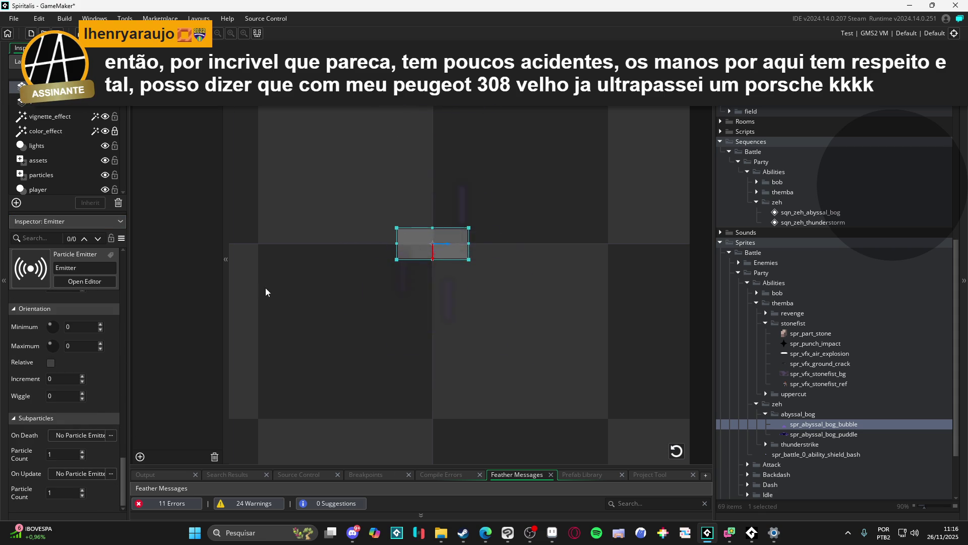
- Switch the emitter Mode to Stream
scroll(123, 331, up, 10)
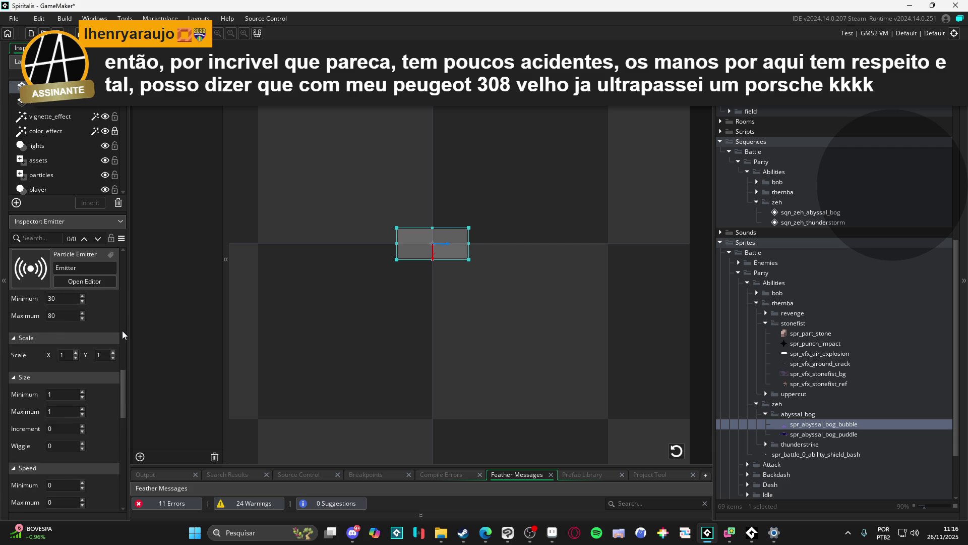
drag(124, 350, 121, 291)
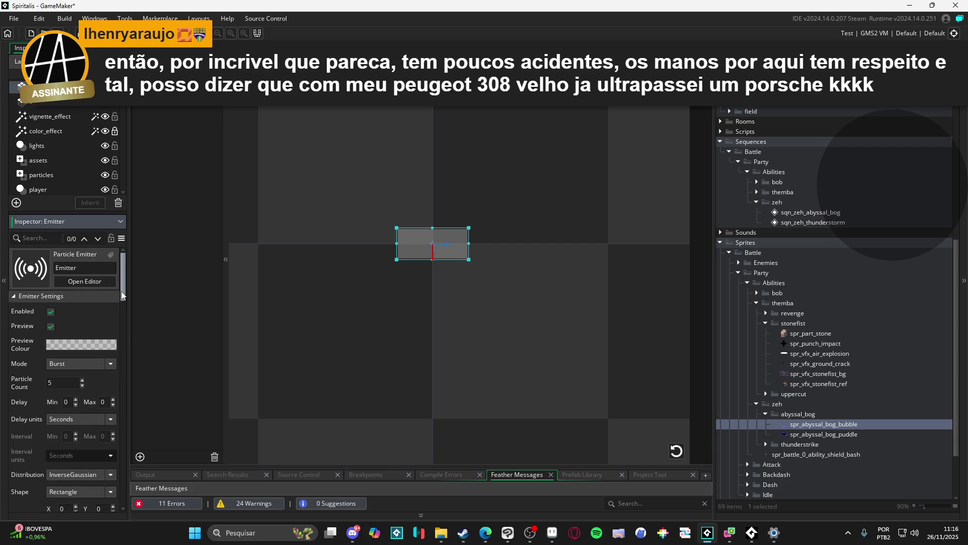
click(71, 375)
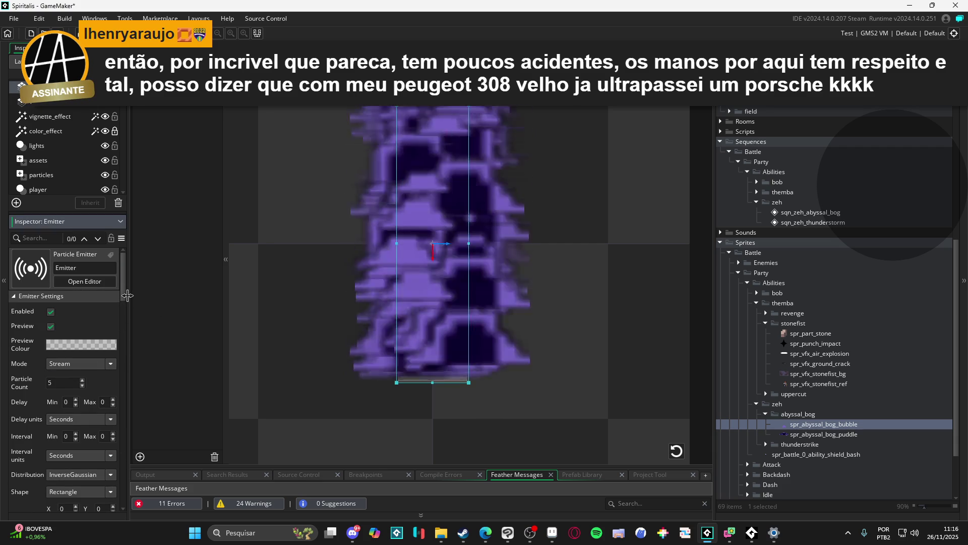
- Reshape the emitter rectangle into a short, wide band
mouse_move(433, 107)
mouse_down()
mouse_move(436, 223)
mouse_move(503, 249)
mouse_move(530, 245)
mouse_up()
scroll(507, 320, down, 5)
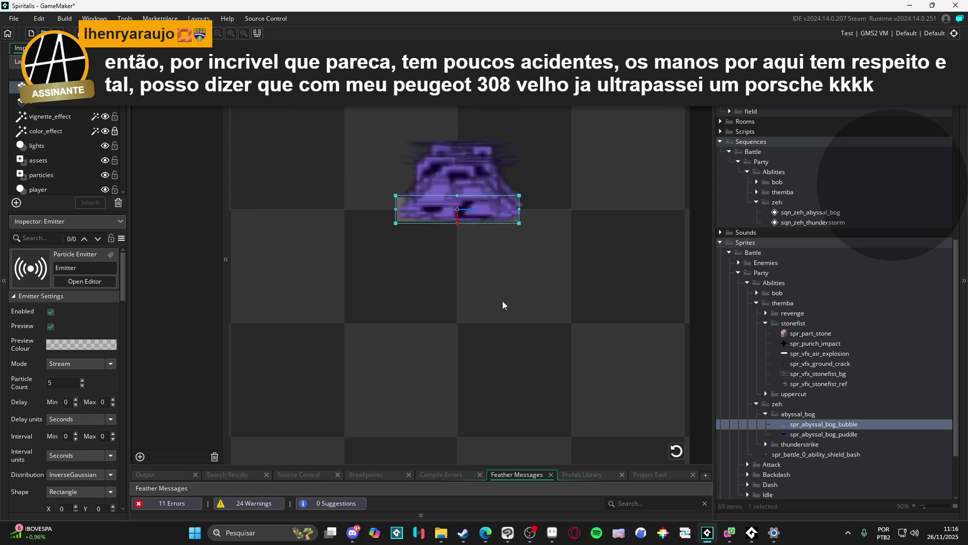
scroll(490, 347, down, 5)
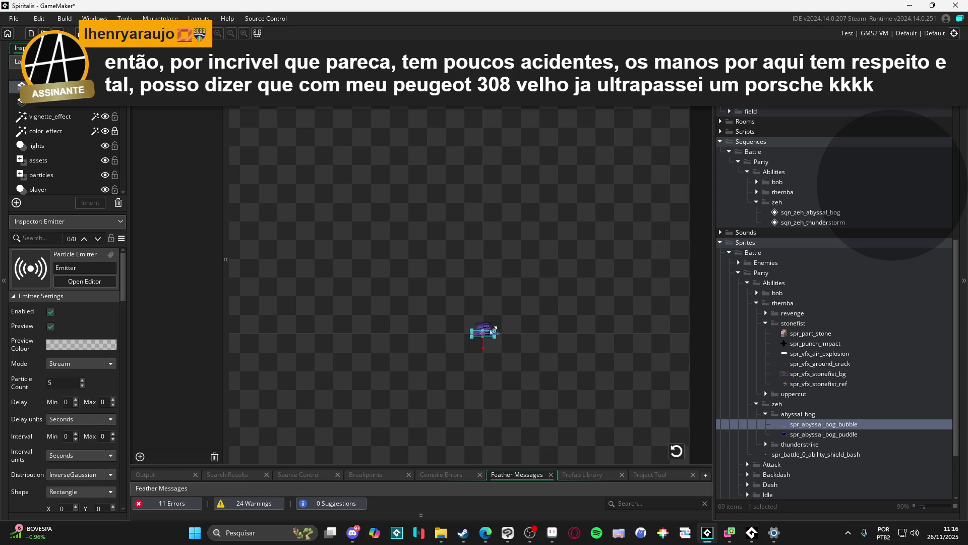
drag(496, 329, 567, 310)
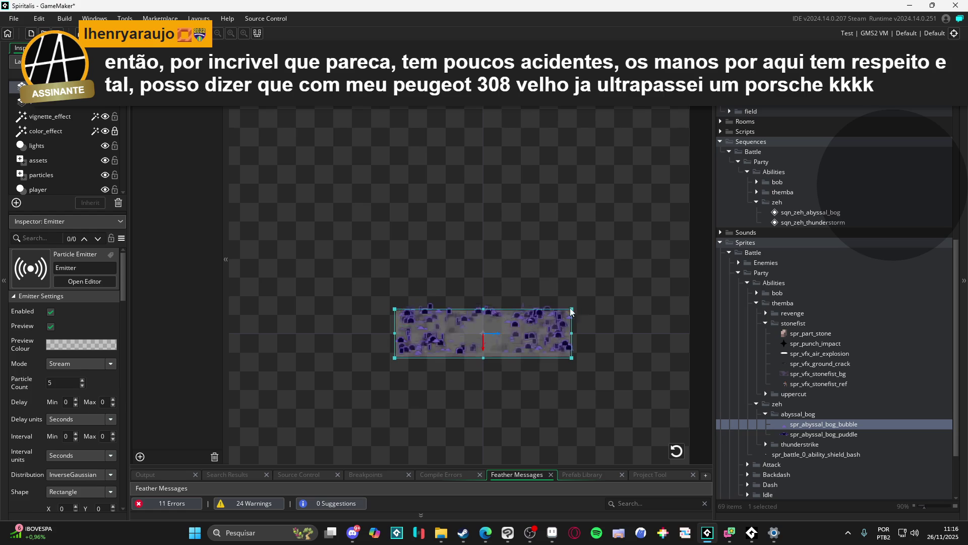
scroll(501, 340, up, 3)
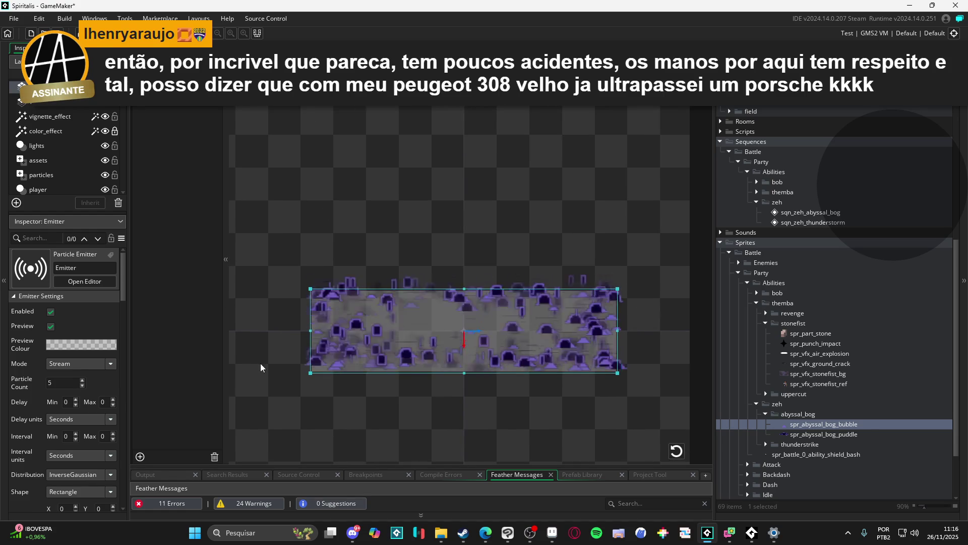
- Play and step through the spr_abyssal_bog_bubble frames, then hide the emitter particles in the preview
double_click(818, 423)
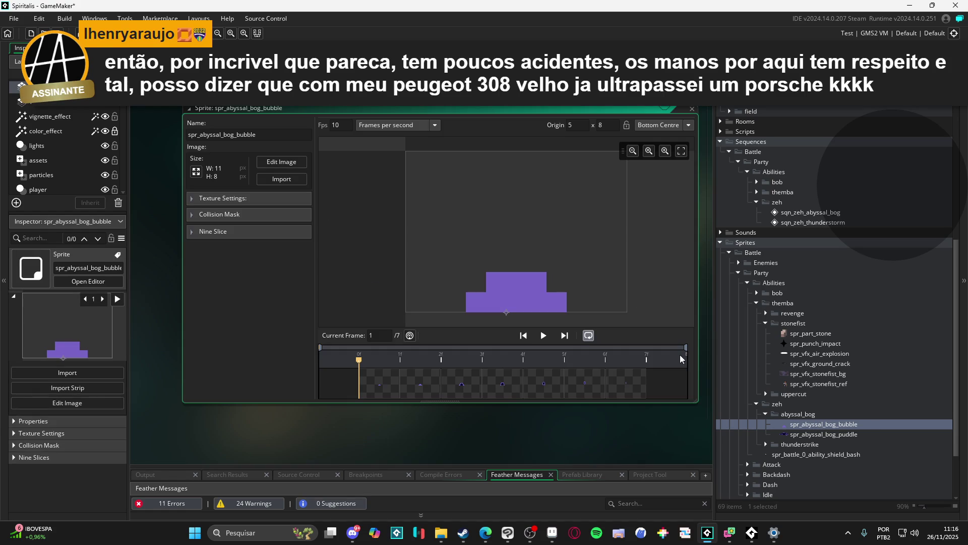
click(543, 336)
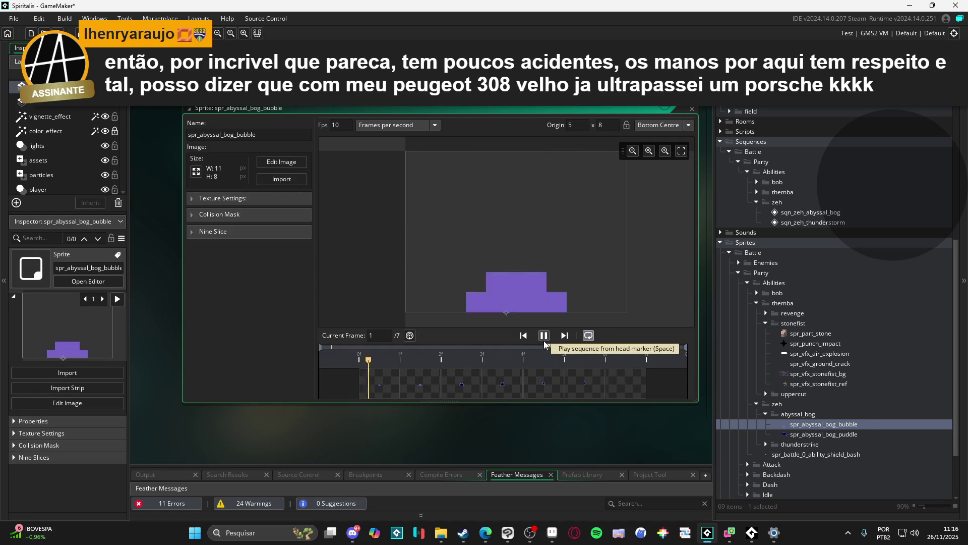
click(543, 335)
click(462, 393)
click(406, 362)
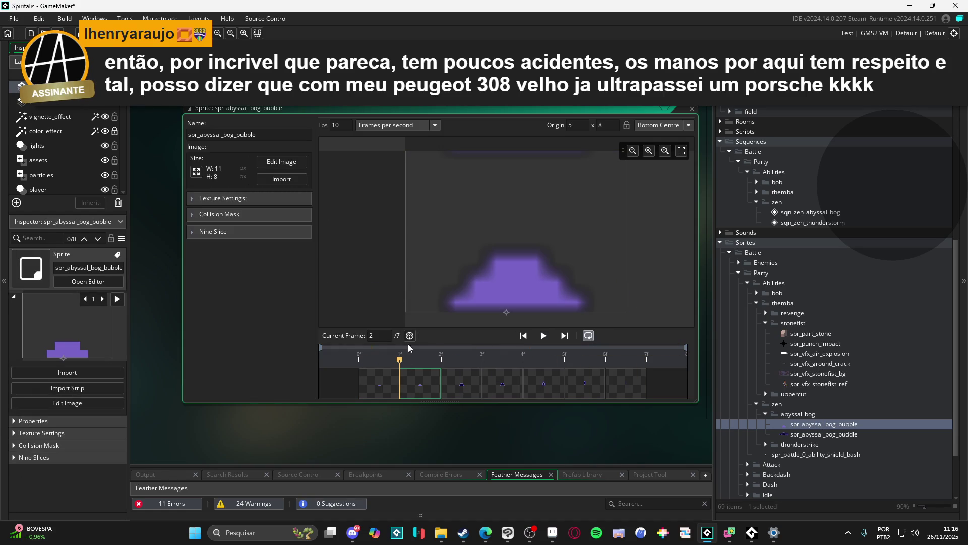
click(377, 377)
click(462, 383)
click(514, 389)
key(Right)
key(Right)
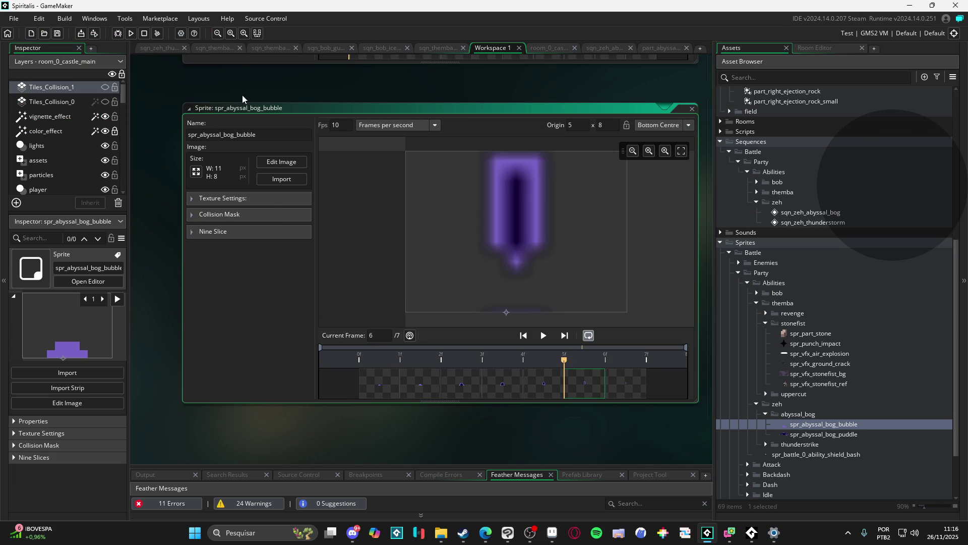
click(658, 48)
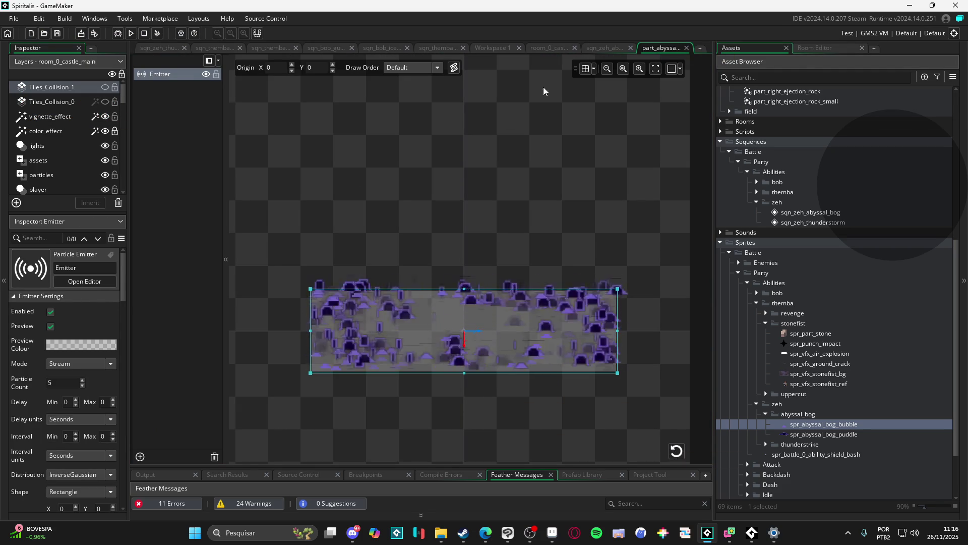
click(206, 73)
- Re-import the 7-frame bubble art from zeh/abyssal_bog into spr_abyssal_bog_bubble, then return to the particle system
double_click(791, 424)
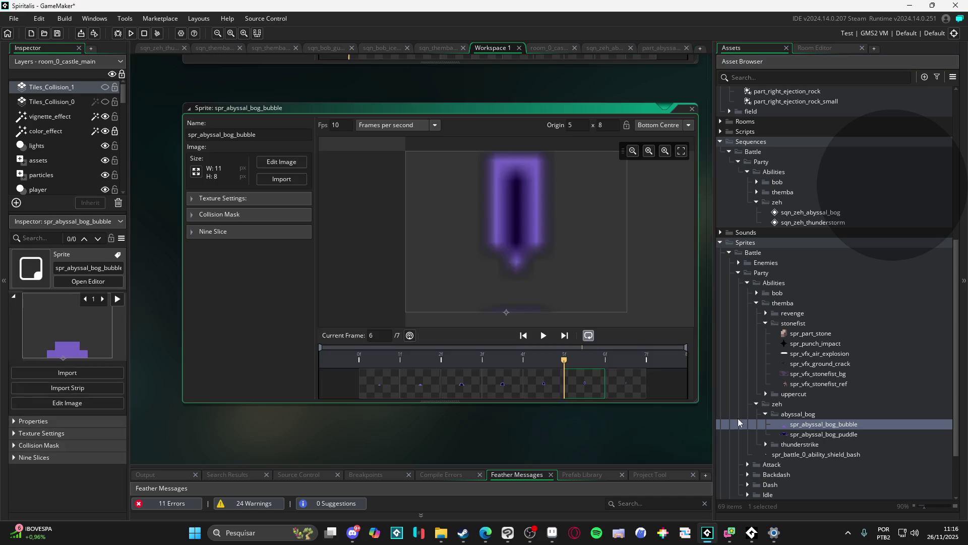
click(282, 181)
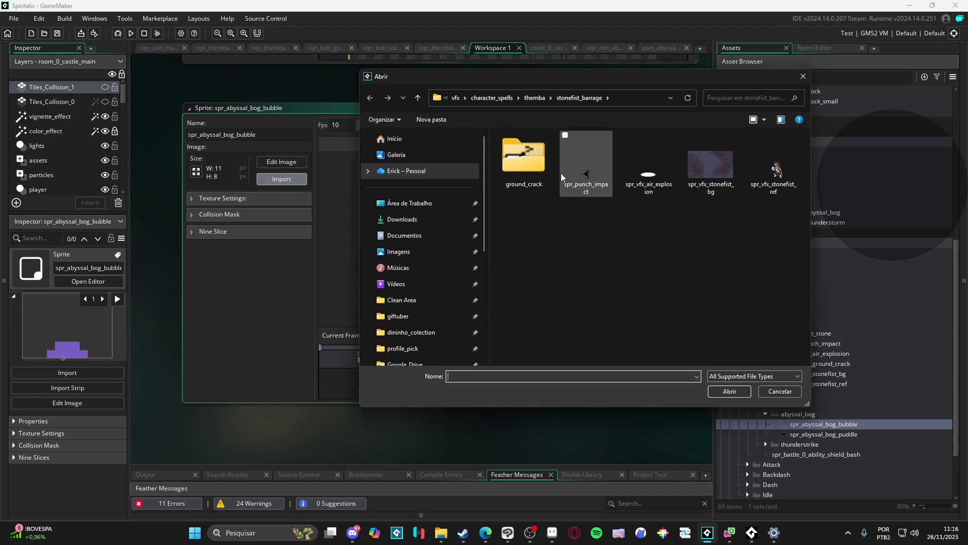
click(535, 98)
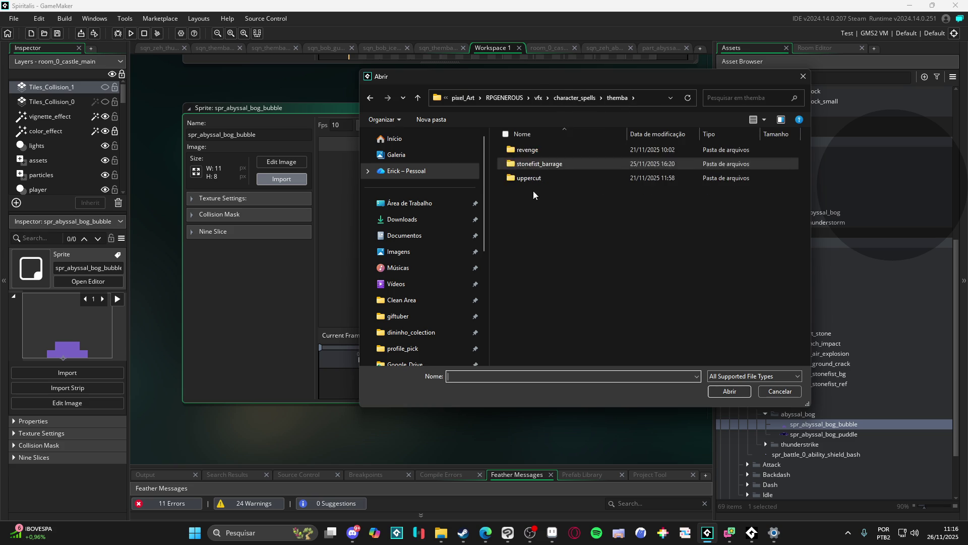
click(572, 99)
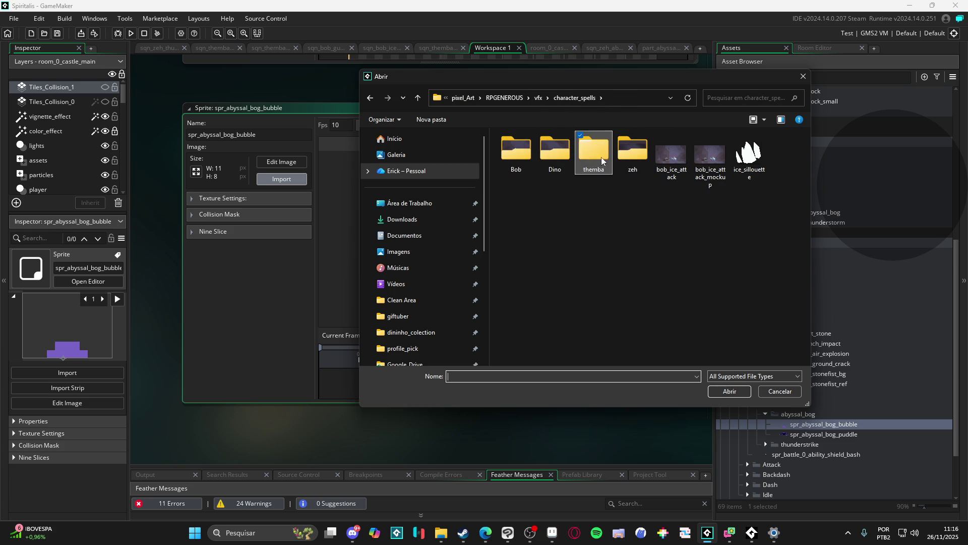
double_click(612, 166)
key(alt+Left)
double_click(621, 161)
double_click(573, 188)
double_click(507, 168)
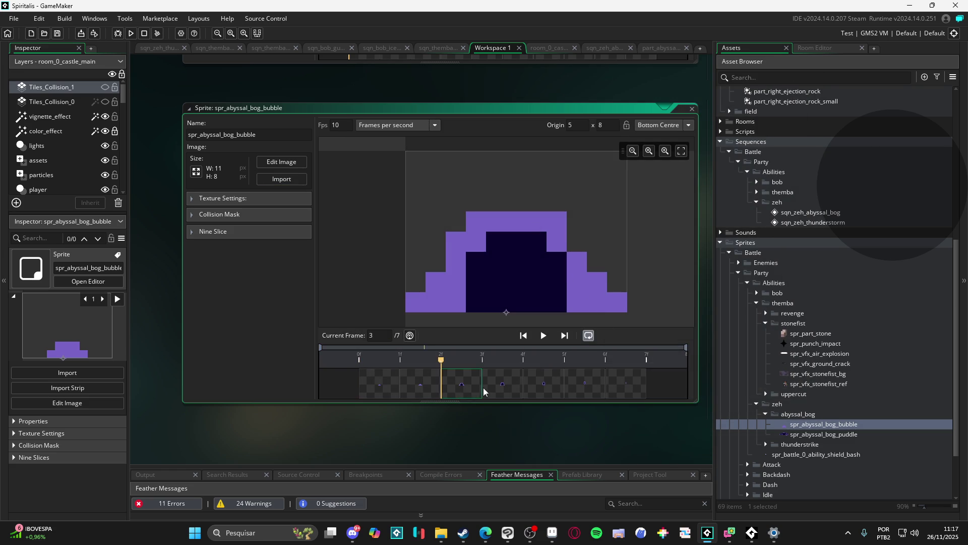
click(502, 384)
click(598, 376)
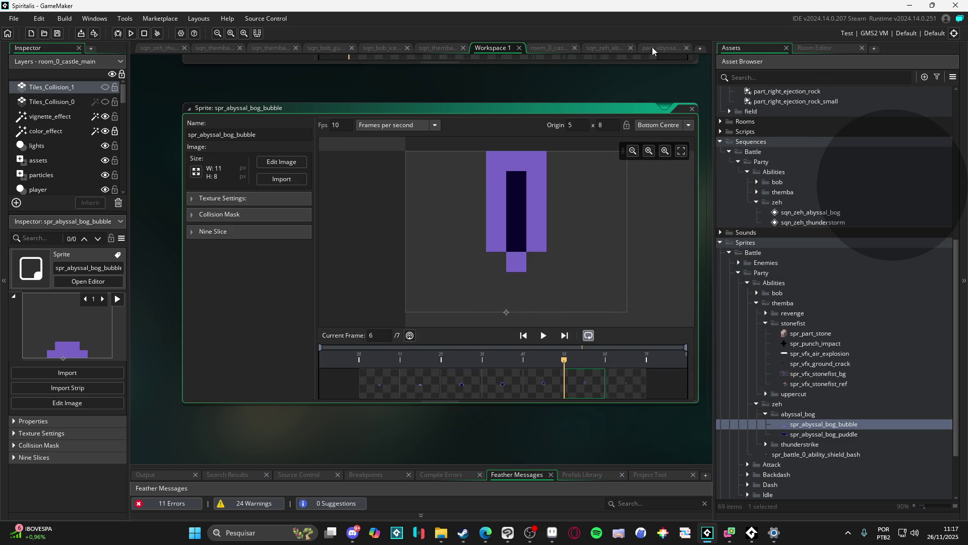
click(652, 49)
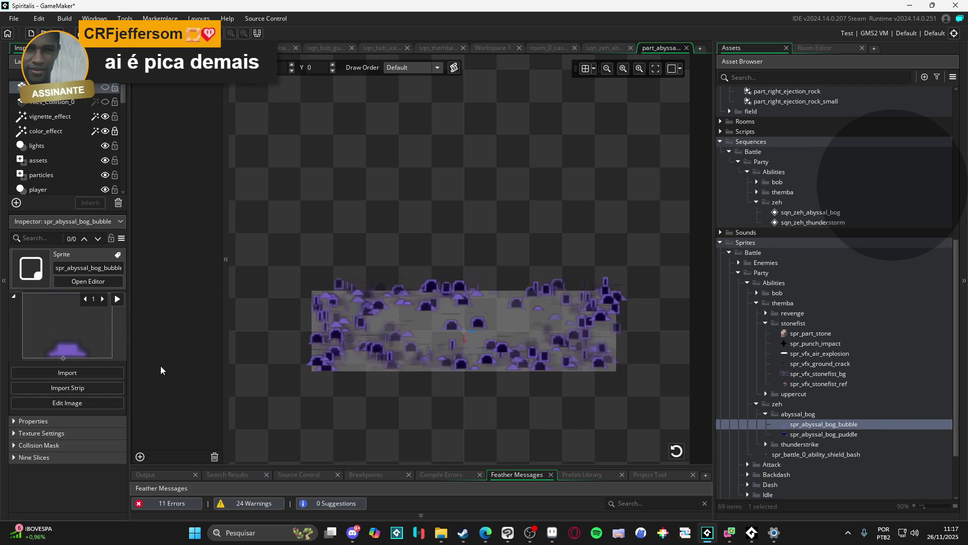
- Set the emitter's middle colour alpha to 255 and its end colour to opaque white
click(334, 352)
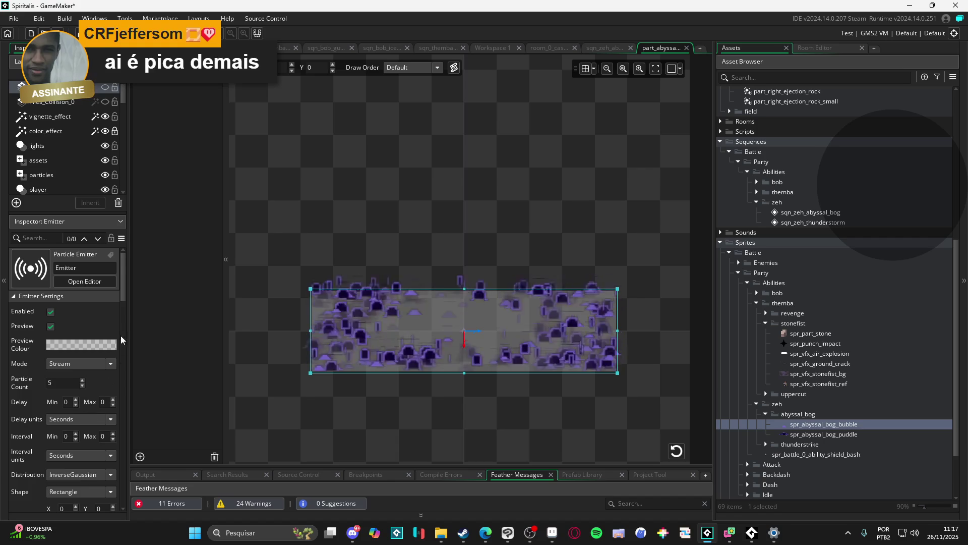
scroll(122, 297, down, 3)
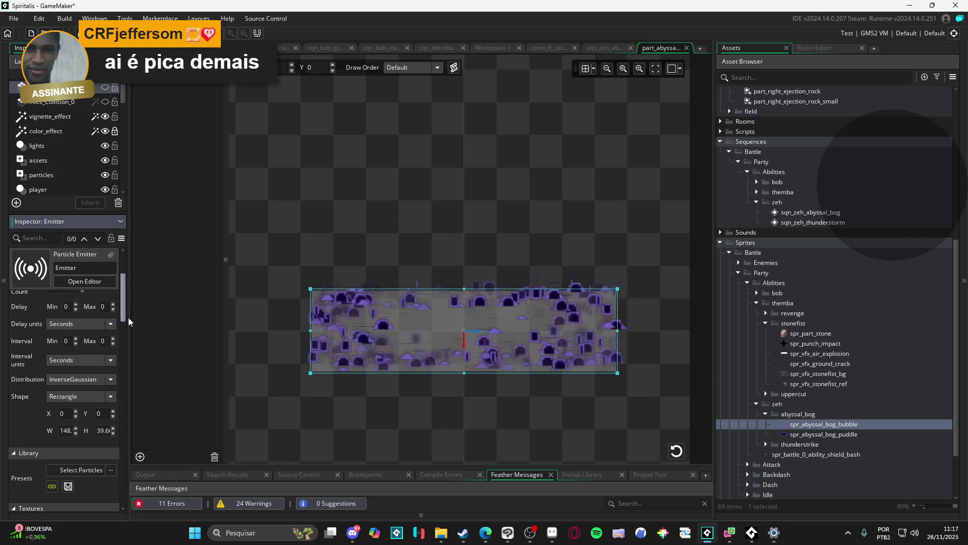
drag(128, 317, 134, 379)
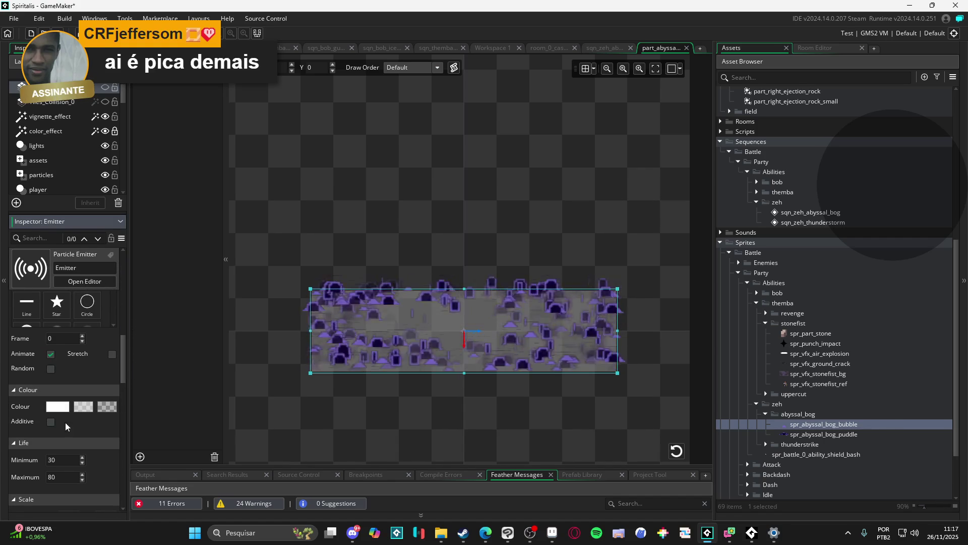
click(57, 406)
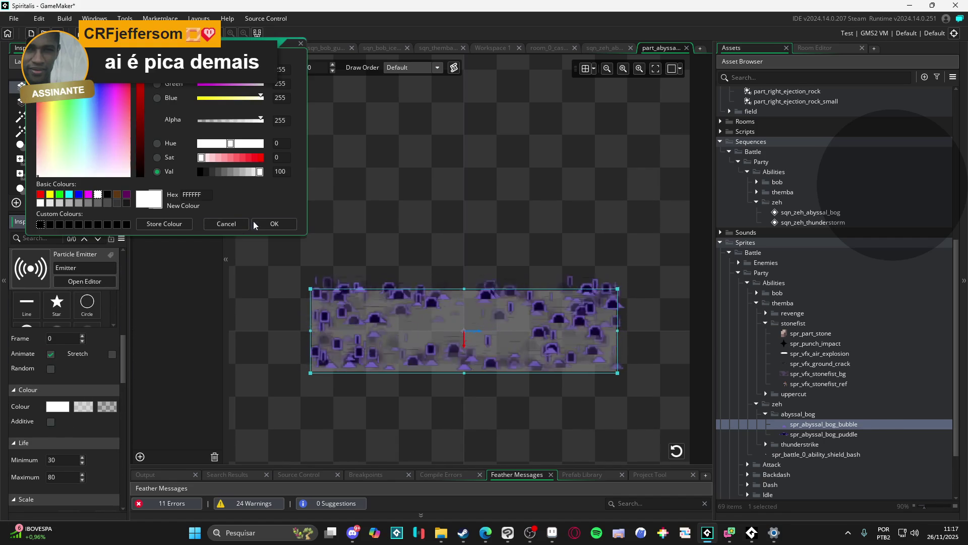
click(249, 225)
click(88, 406)
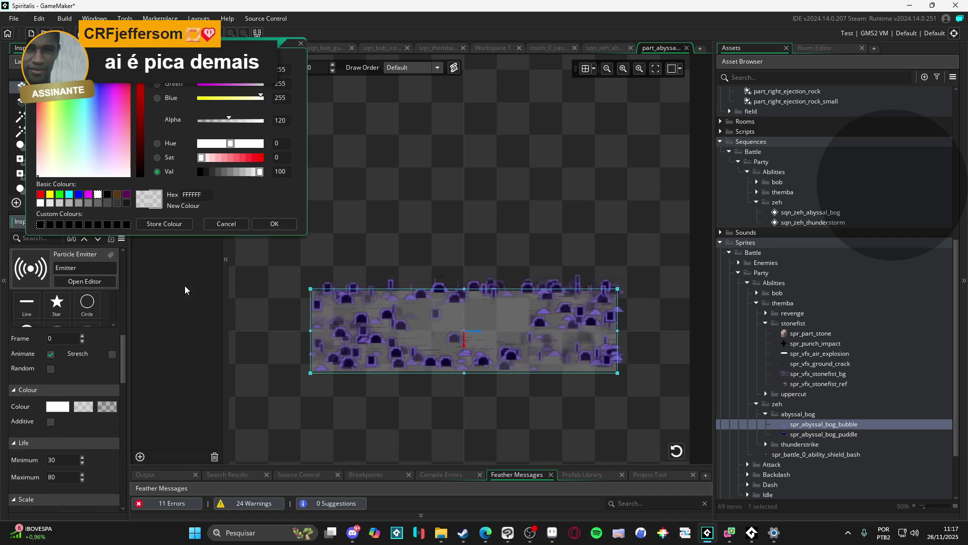
click(263, 121)
click(274, 223)
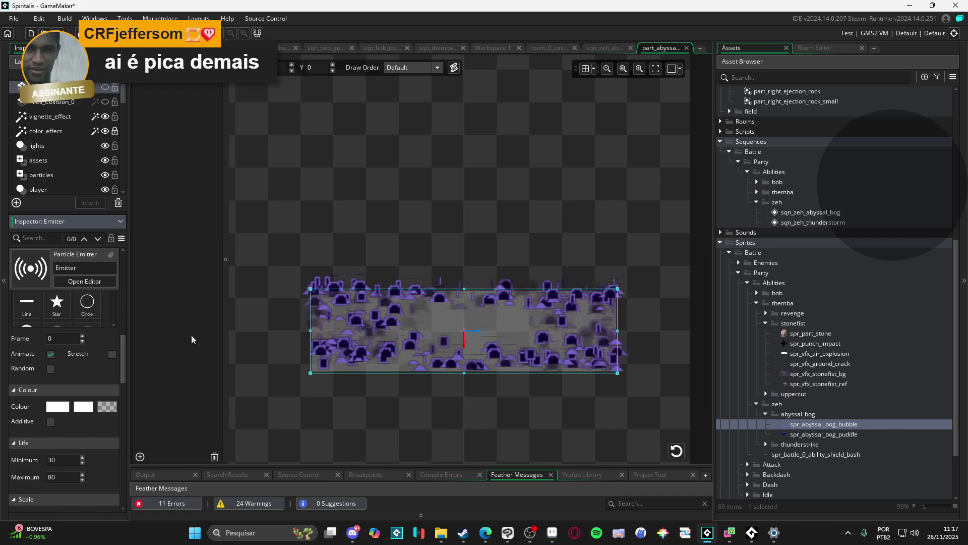
click(109, 411)
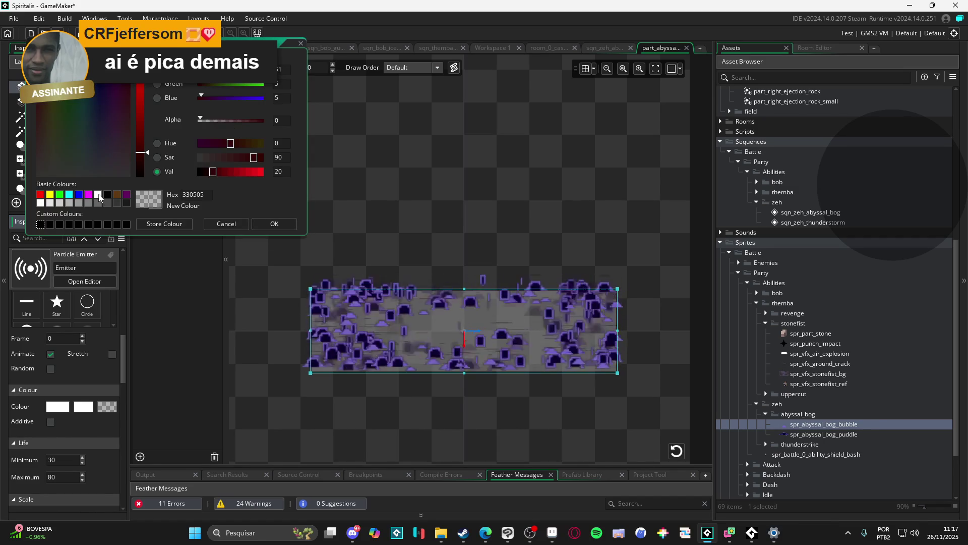
click(98, 194)
click(274, 224)
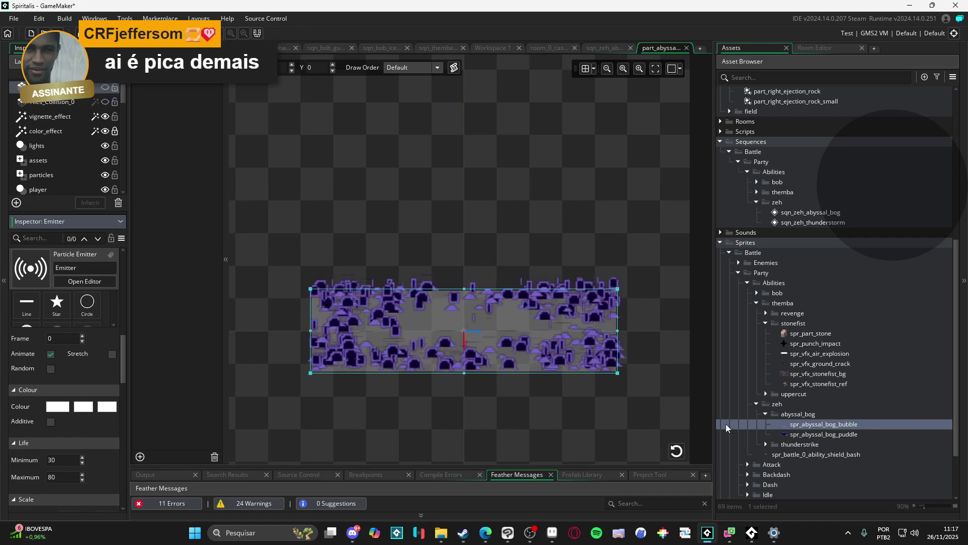
- Preview the spr_abyssal_bog_bubble animation, then go back to the particle system
double_click(818, 423)
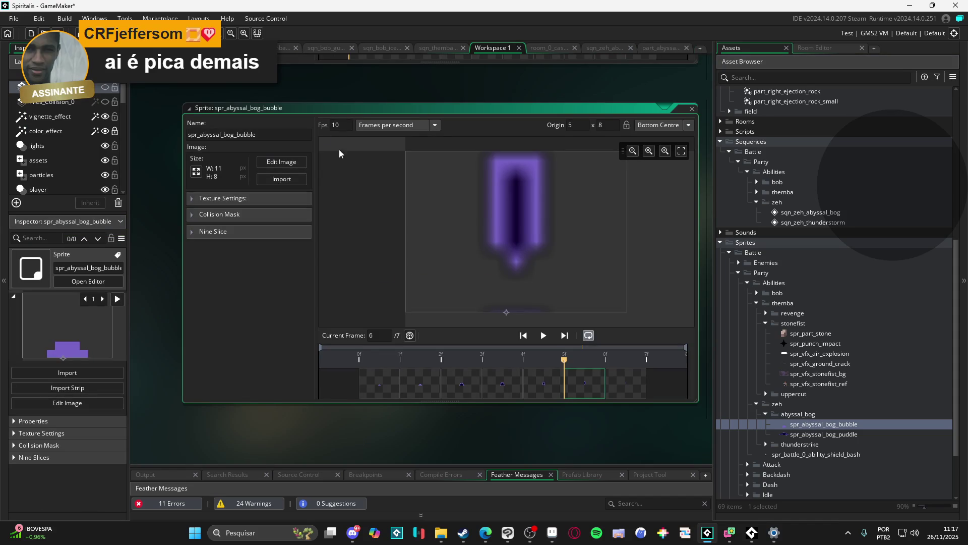
click(543, 335)
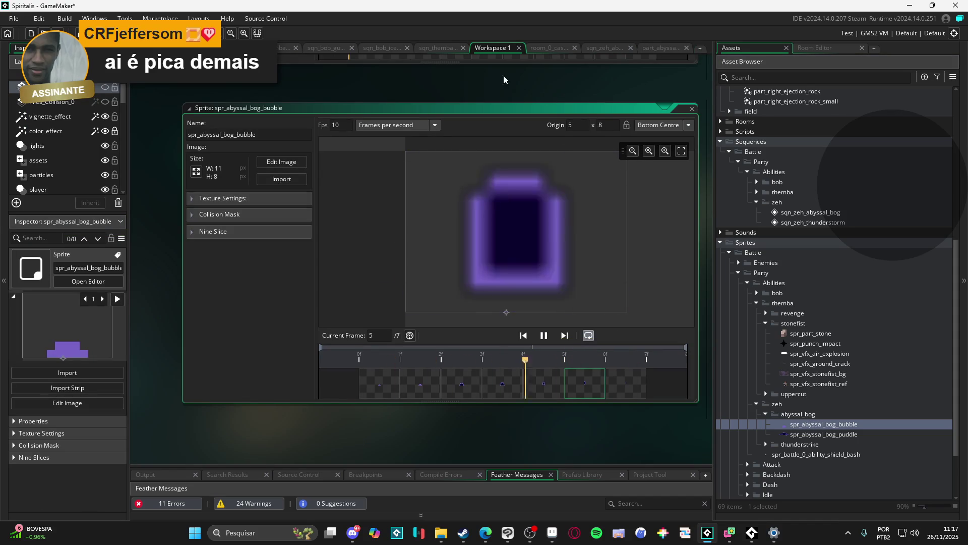
click(659, 47)
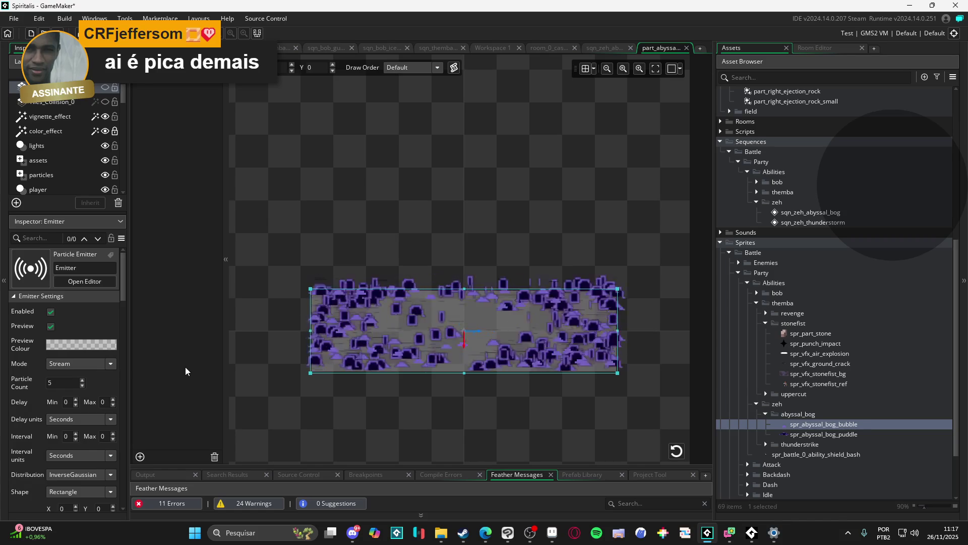
- Reduce the emitter's Particle Count to -11 so only a few bubbles appear
click(82, 386)
click(82, 385)
click(82, 386)
click(82, 385)
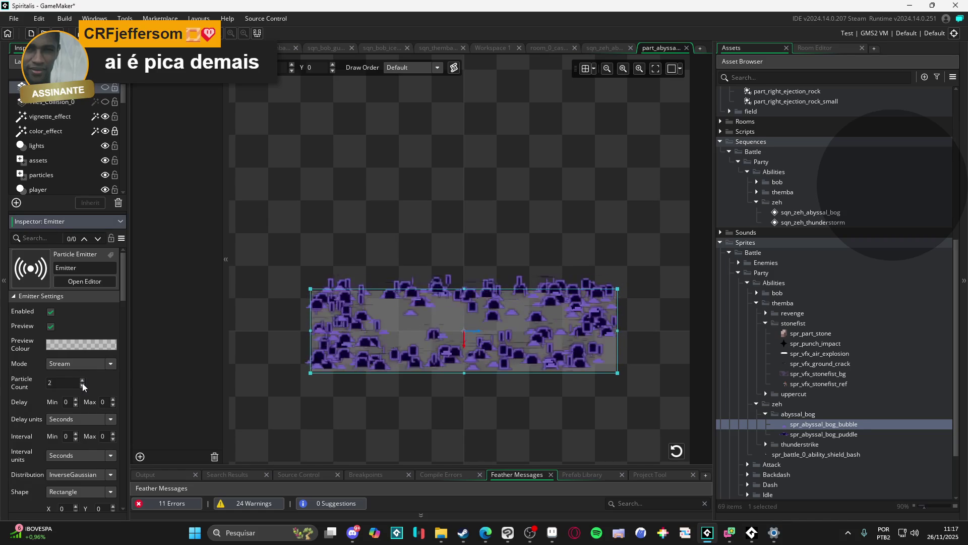
click(82, 386)
click(82, 386)
click(82, 386)
click(82, 385)
click(82, 386)
click(83, 386)
click(83, 386)
click(82, 386)
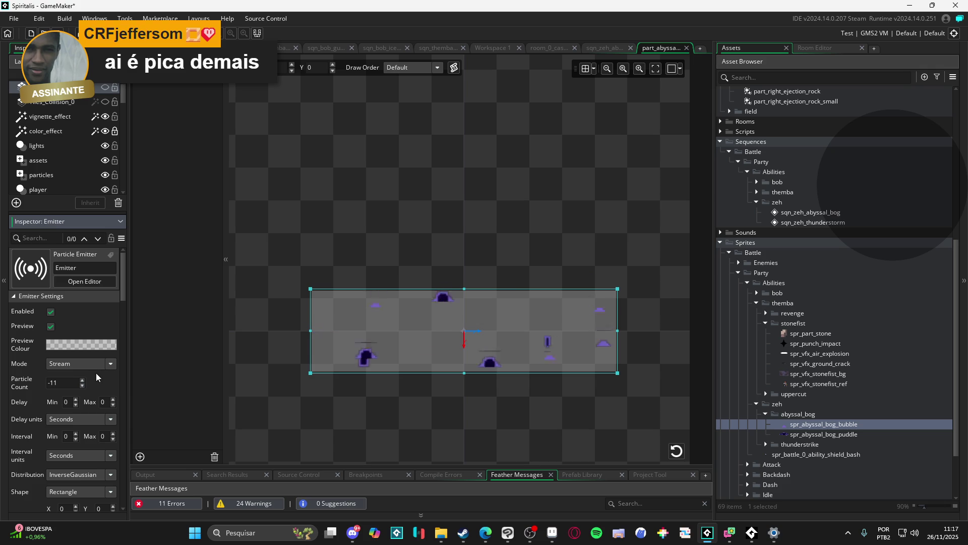
scroll(26, 383, down, 3)
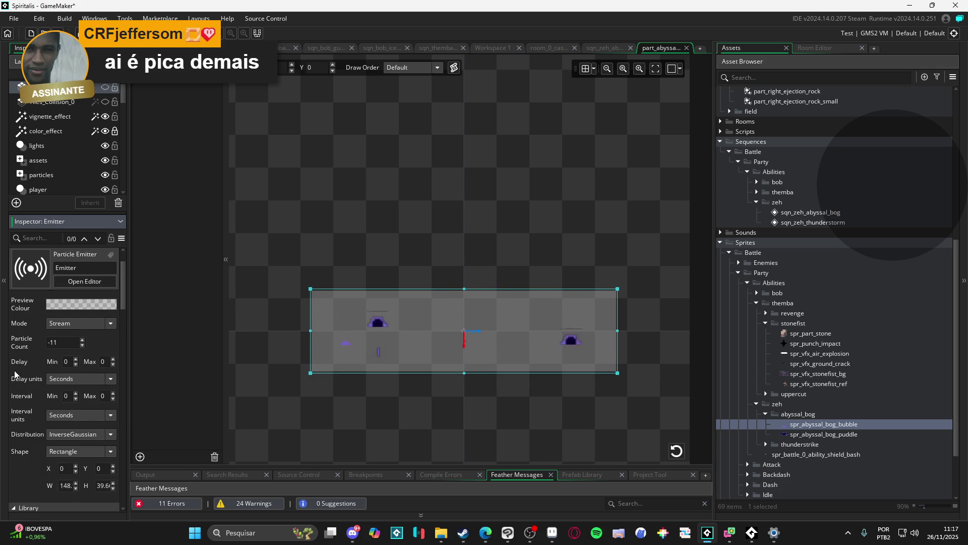
scroll(16, 374, up, 3)
scroll(15, 370, down, 5)
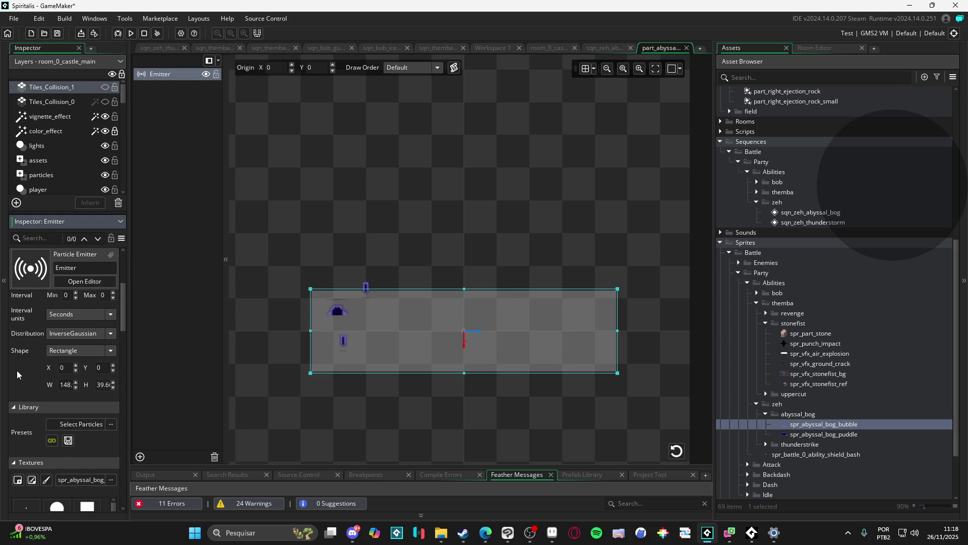
- Enter 100 for Life Minimum and 150 for Life Maximum on the bubble particles
scroll(17, 370, down, 5)
scroll(17, 373, down, 2)
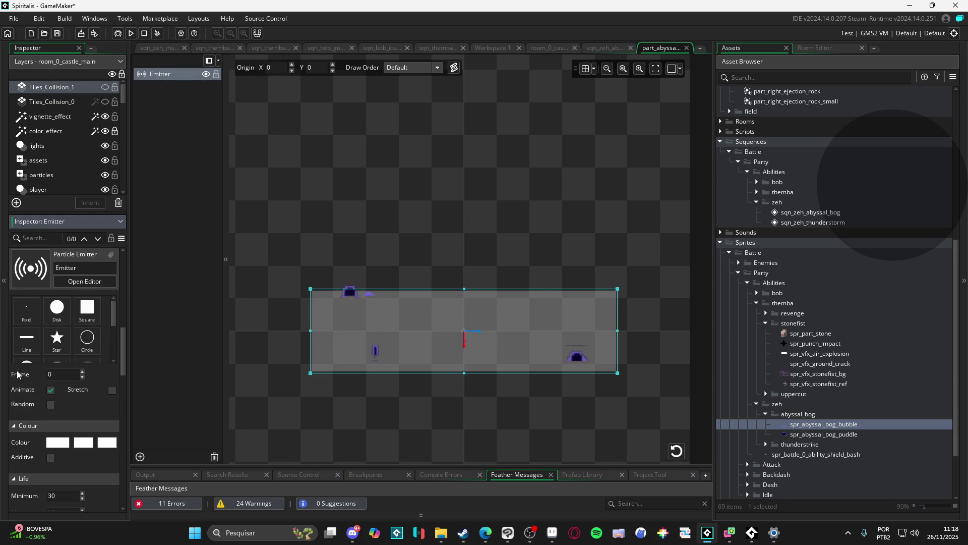
scroll(18, 374, down, 1)
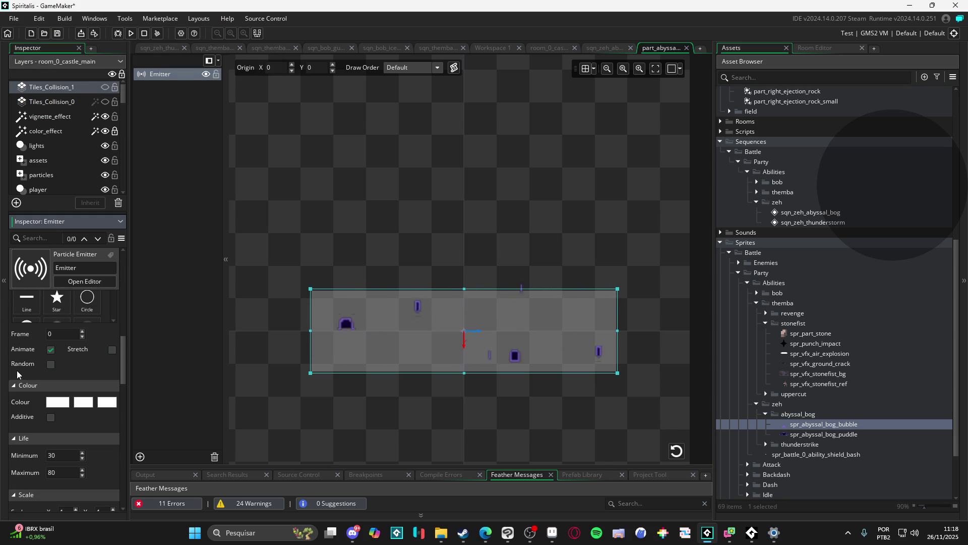
scroll(18, 374, down, 1)
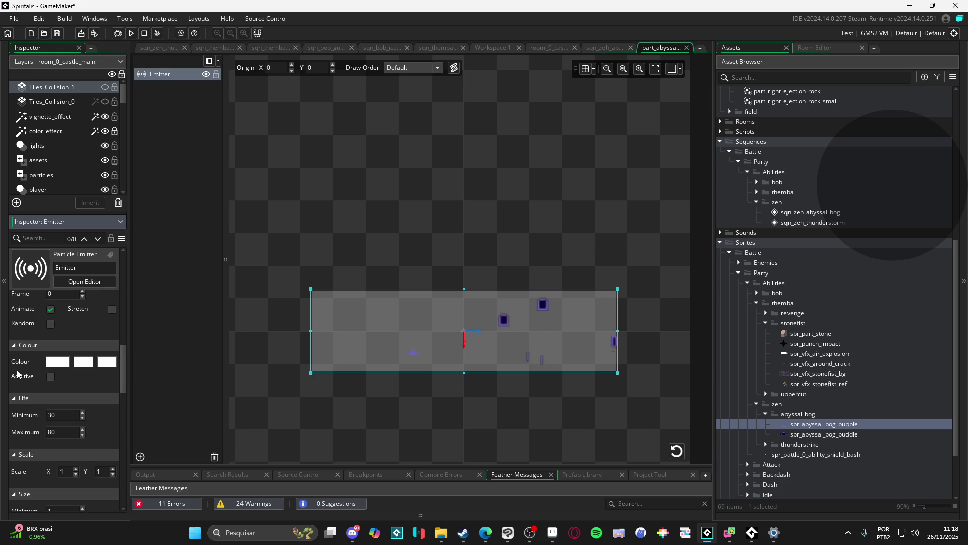
scroll(17, 374, down, 1)
text(300)
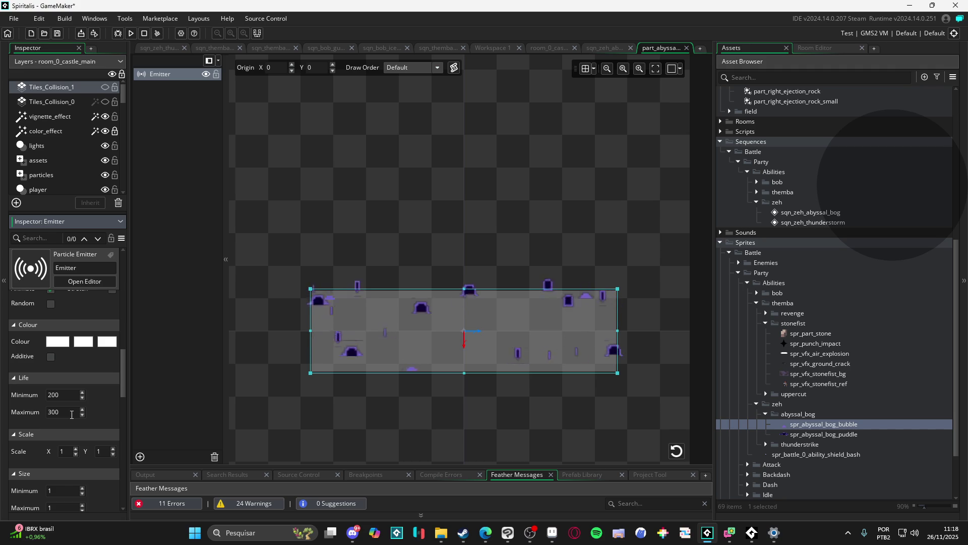
text(500)
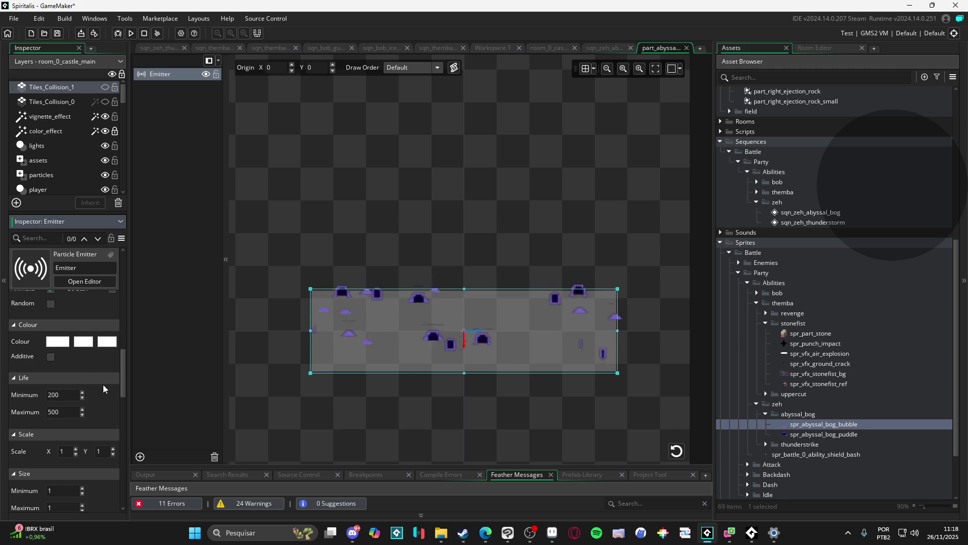
double_click(61, 394)
text(100)
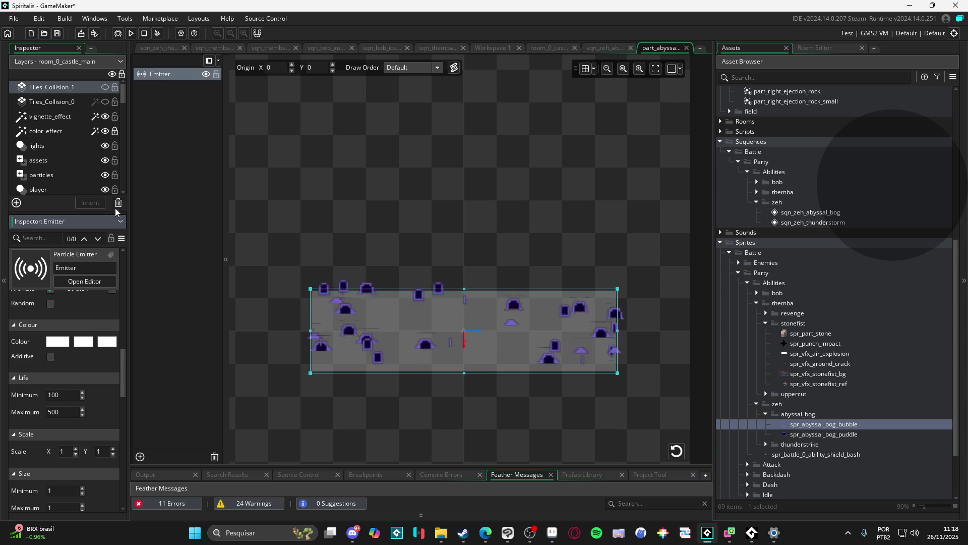
click(48, 411)
text(150)
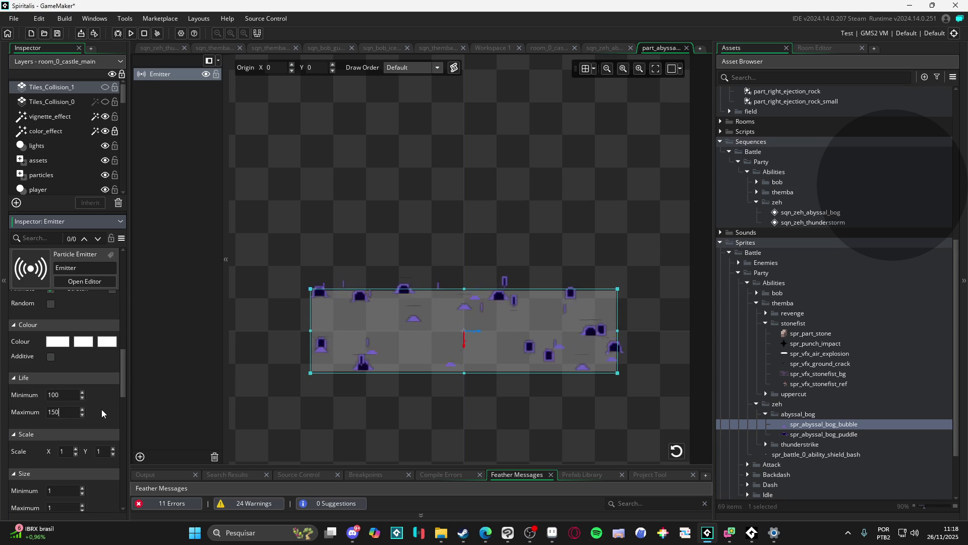
scroll(106, 398, down, 4)
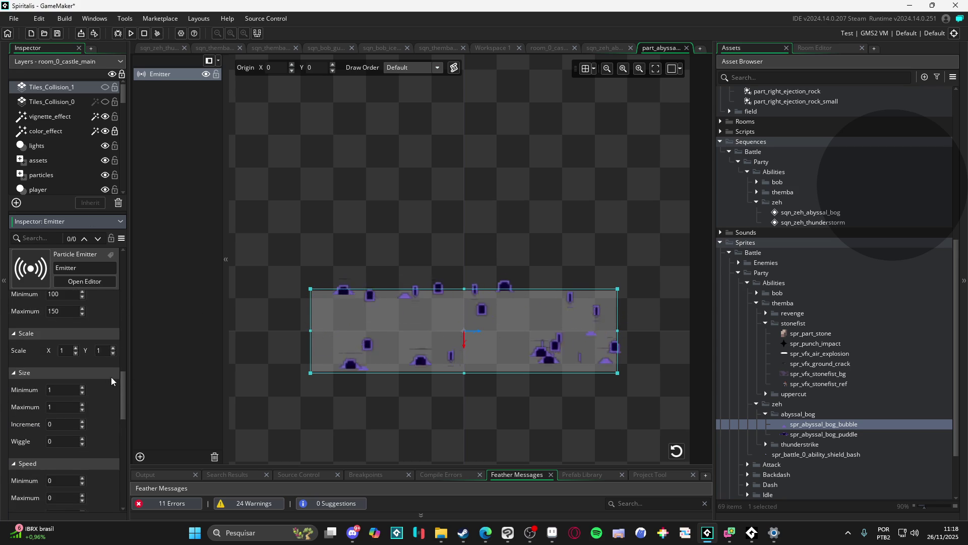
scroll(110, 374, up, 8)
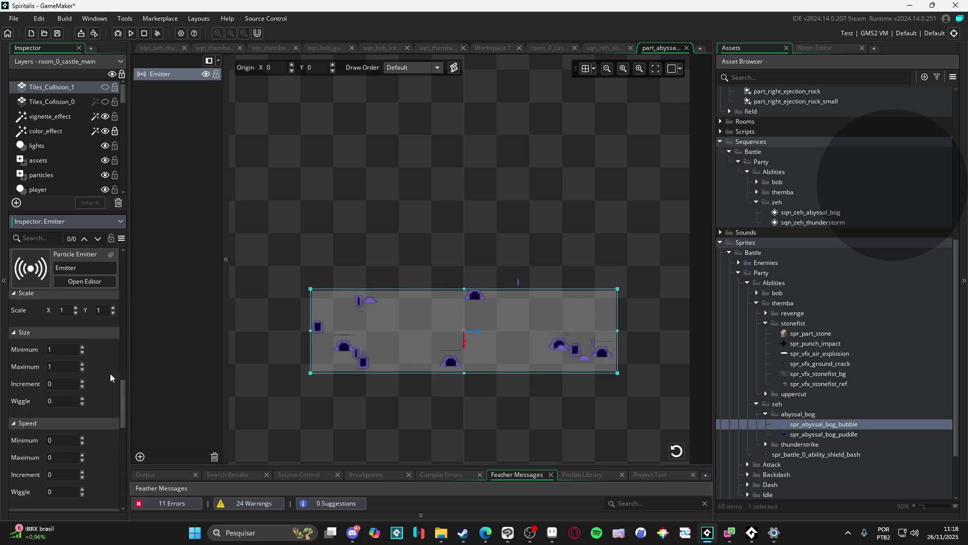
- Switch the emission interval units to Frames, try higher Interval Min values, then return it to 0
scroll(105, 374, up, 5)
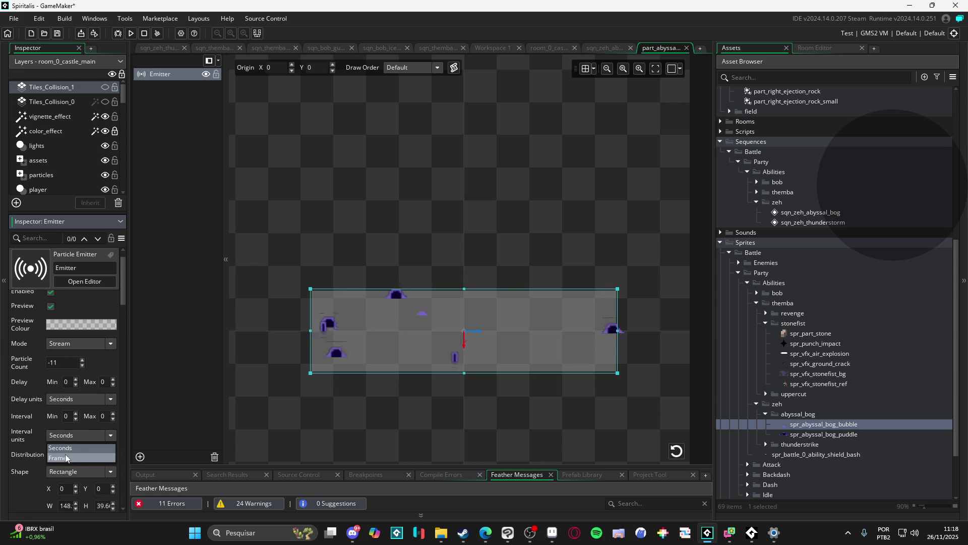
click(65, 457)
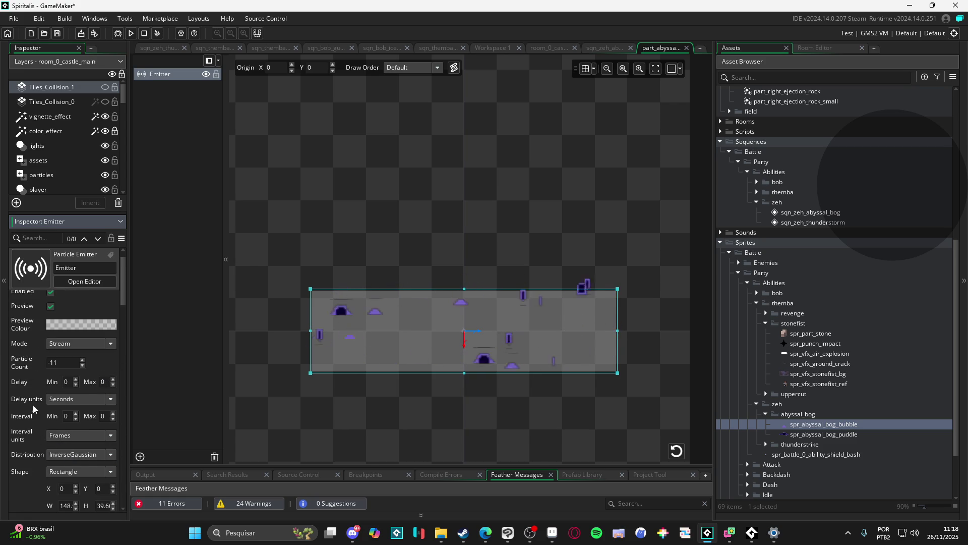
scroll(51, 388, down, 1)
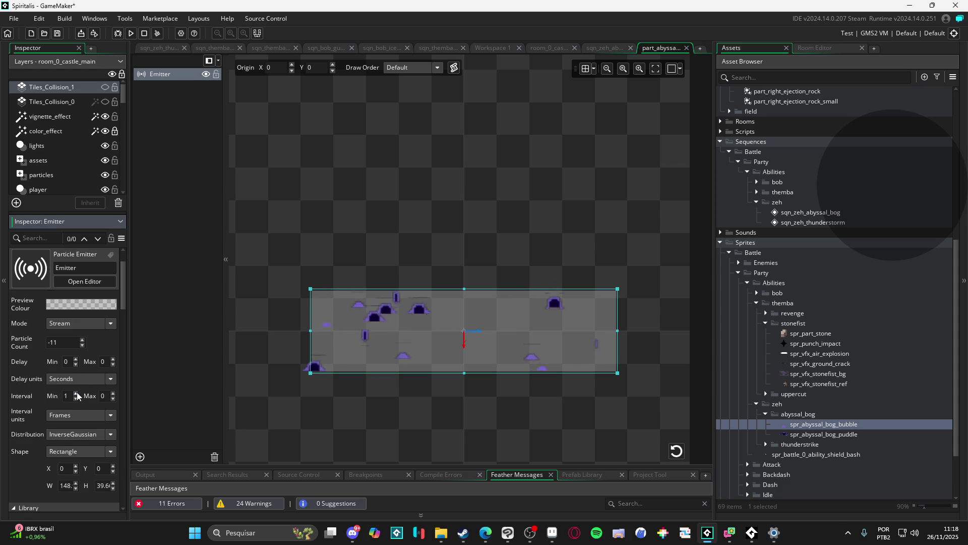
drag(77, 392, 80, 391)
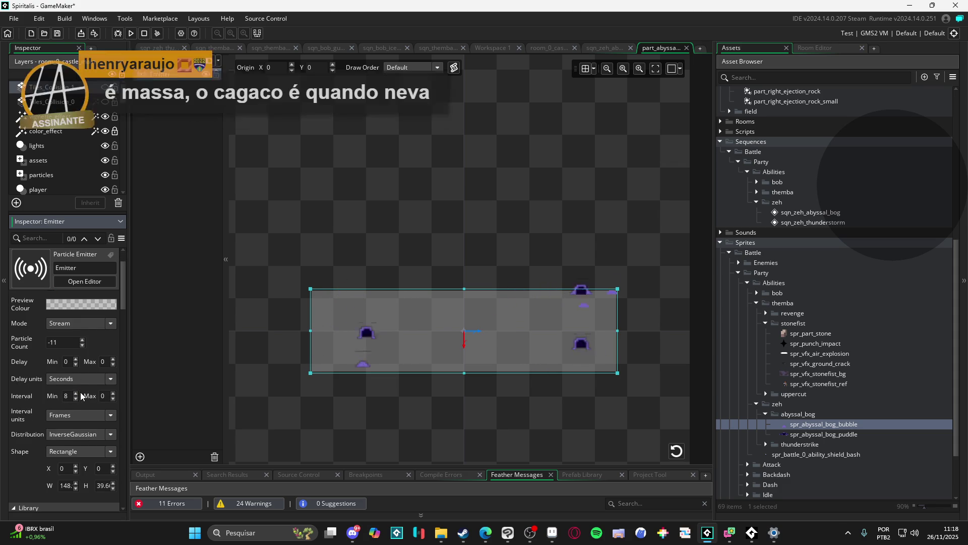
click(77, 394)
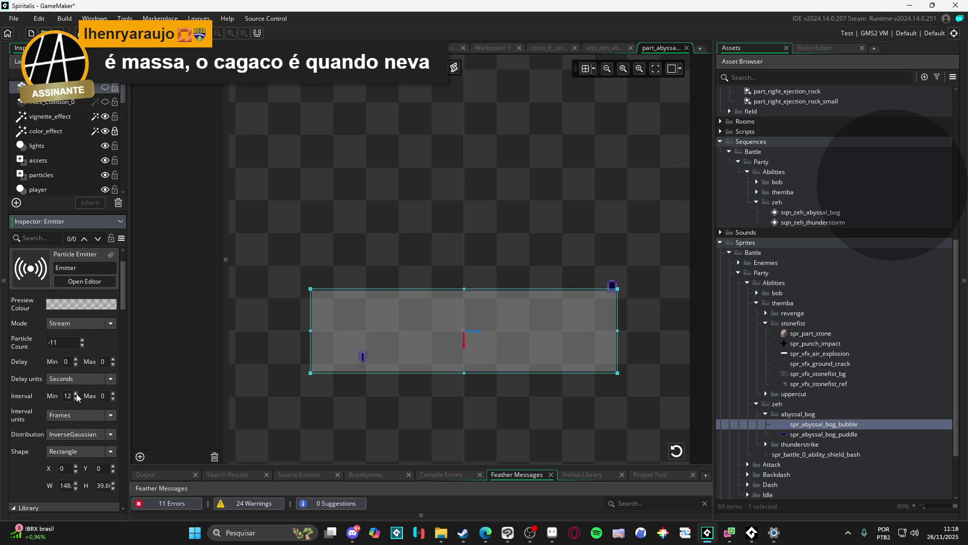
drag(77, 401, 14, 409)
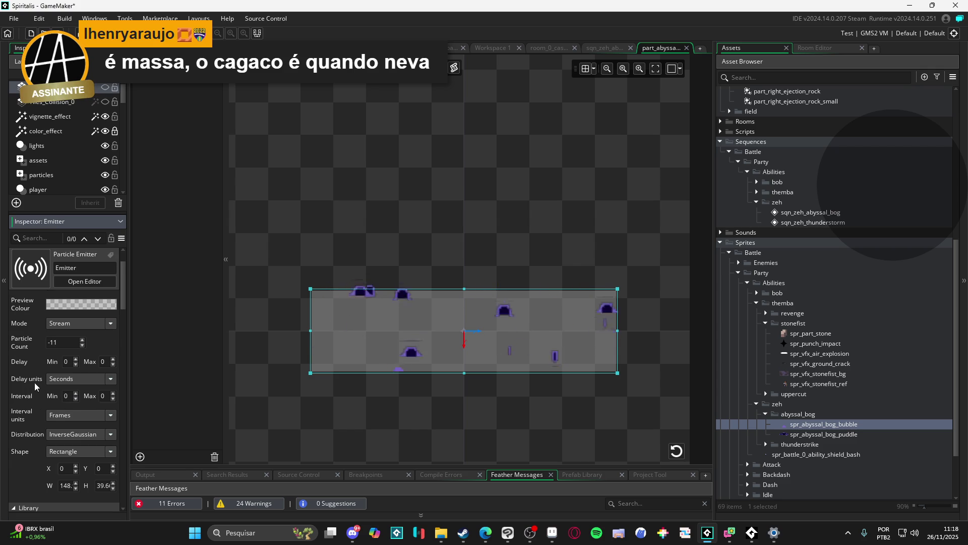
scroll(35, 382, down, 6)
scroll(33, 381, down, 7)
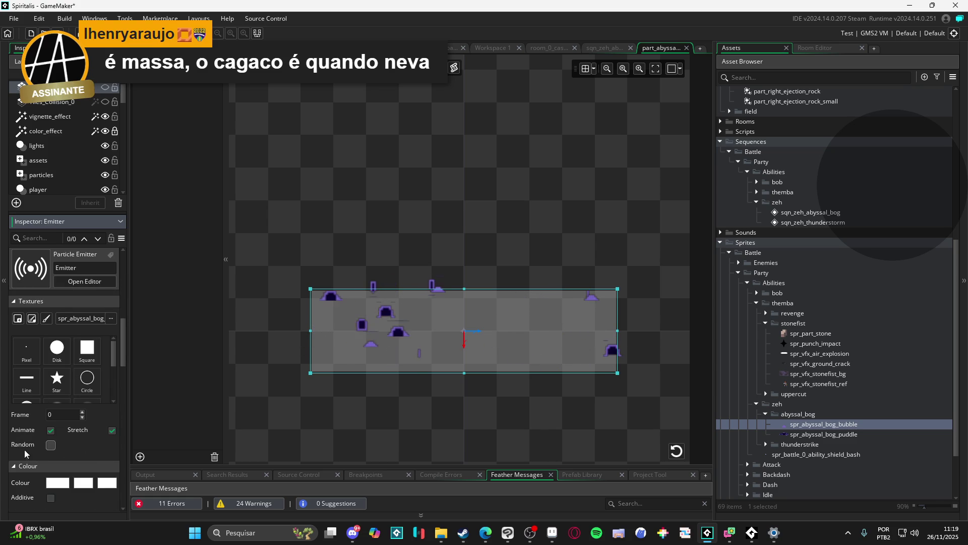
- Set the bubble particle Life to 30 minimum and 50 maximum, then begin narrowing the emitter area
scroll(15, 442, down, 4)
scroll(15, 443, down, 1)
click(72, 434)
text(0)
key(BackSpace)
text(30)
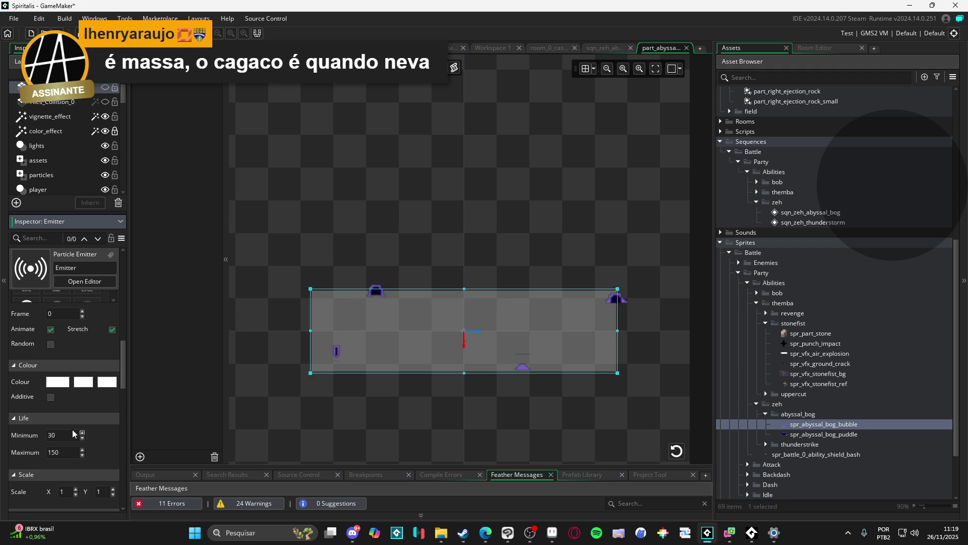
text(5)
key(Tab)
text(50)
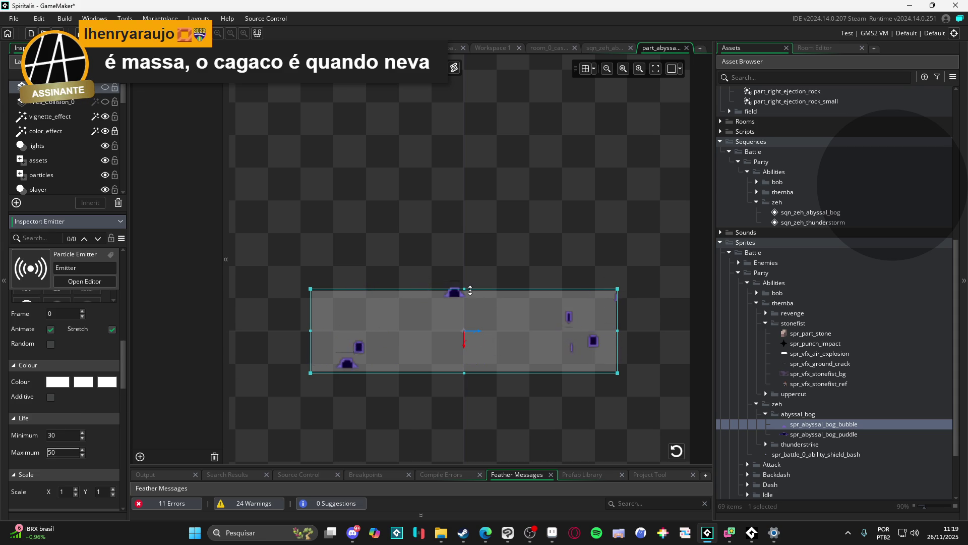
mouse_move(617, 289)
mouse_down()
mouse_move(502, 287)
mouse_move(492, 301)
mouse_up()
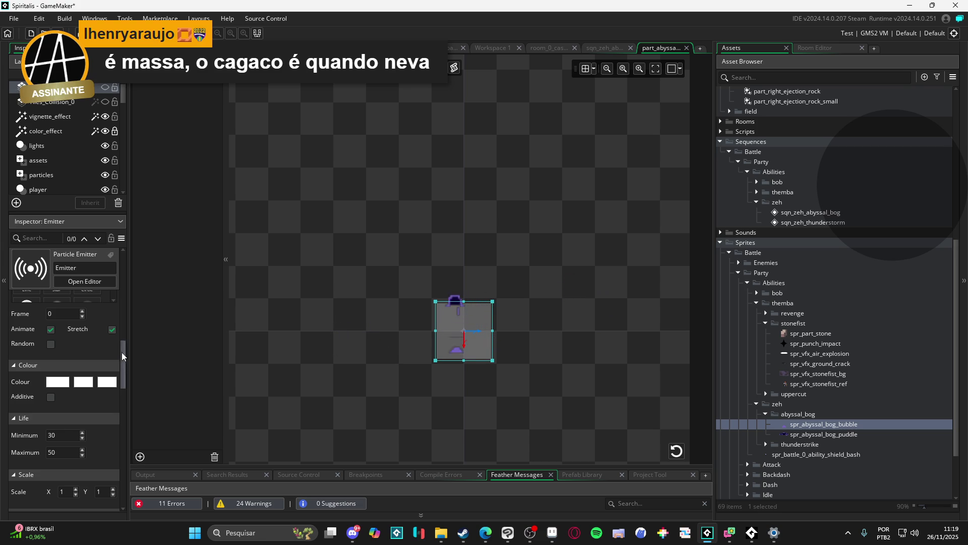
- Flatten the emitter into a thin central strip, set Particle Count to -38, and open spr_abyssal_bog_bubble
drag(121, 353, 119, 264)
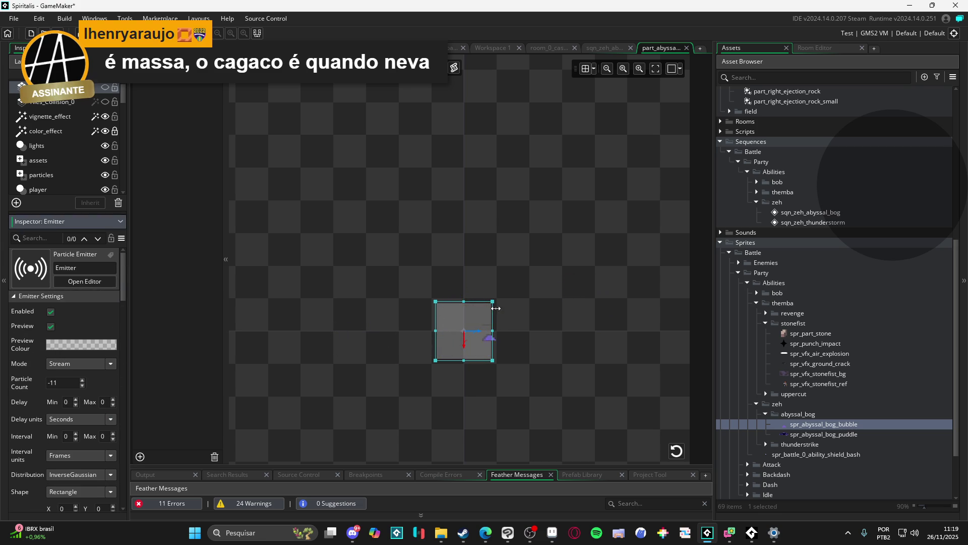
drag(468, 301, 468, 324)
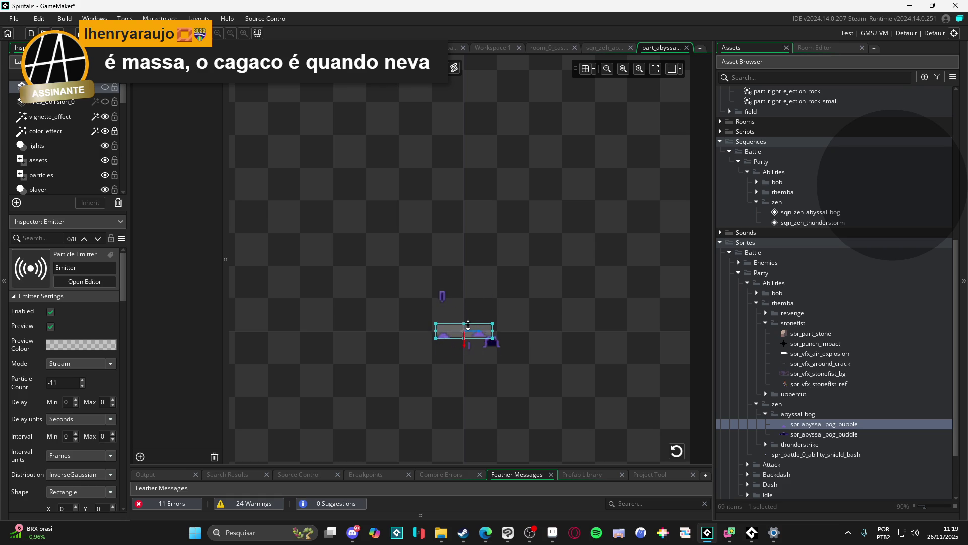
click(82, 386)
click(83, 385)
click(83, 385)
click(83, 385)
click(82, 386)
click(83, 385)
click(82, 385)
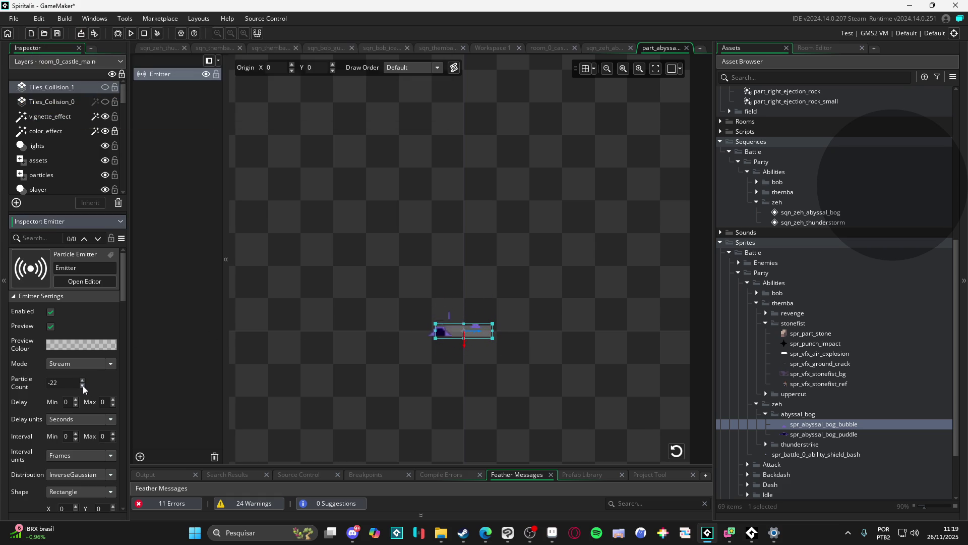
click(83, 385)
click(83, 385)
click(83, 385)
click(83, 385)
click(83, 385)
click(82, 386)
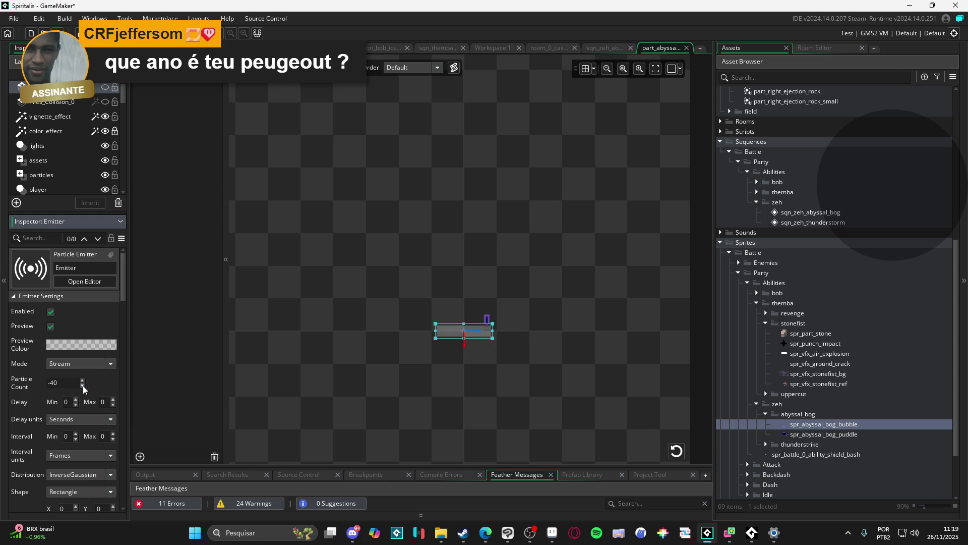
click(83, 381)
click(82, 382)
click(83, 382)
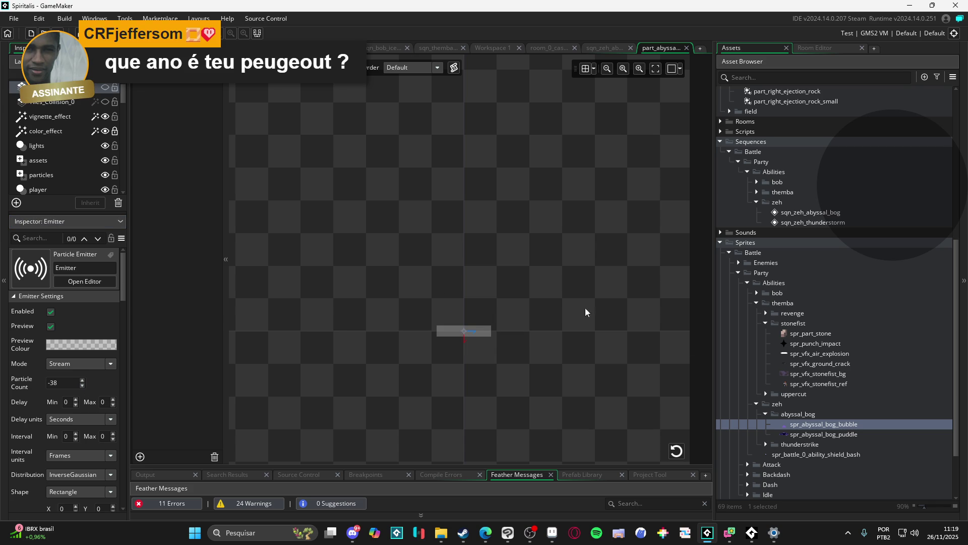
double_click(822, 424)
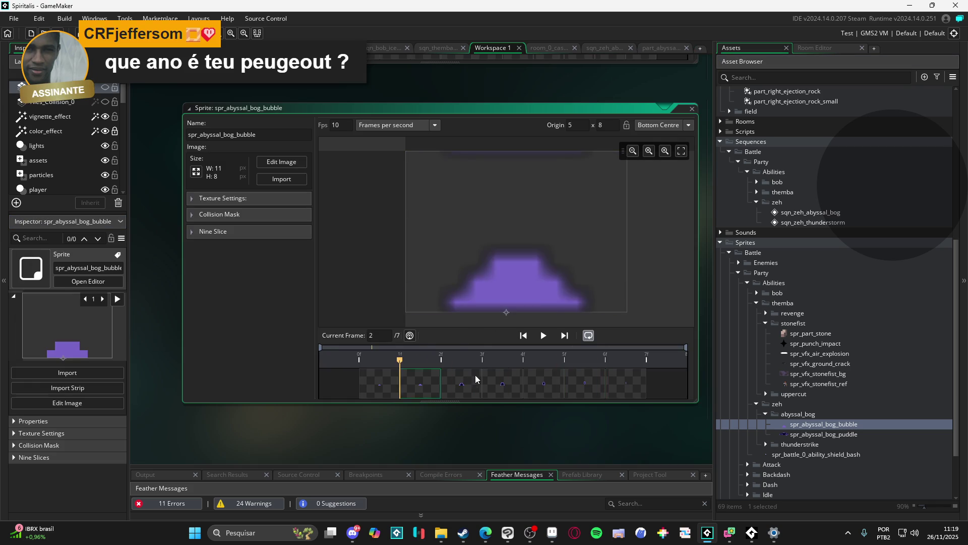
- Review the bubble sprite's collision mask, nine-slice and texture settings, leaving Edge Filtering off
click(234, 217)
click(233, 219)
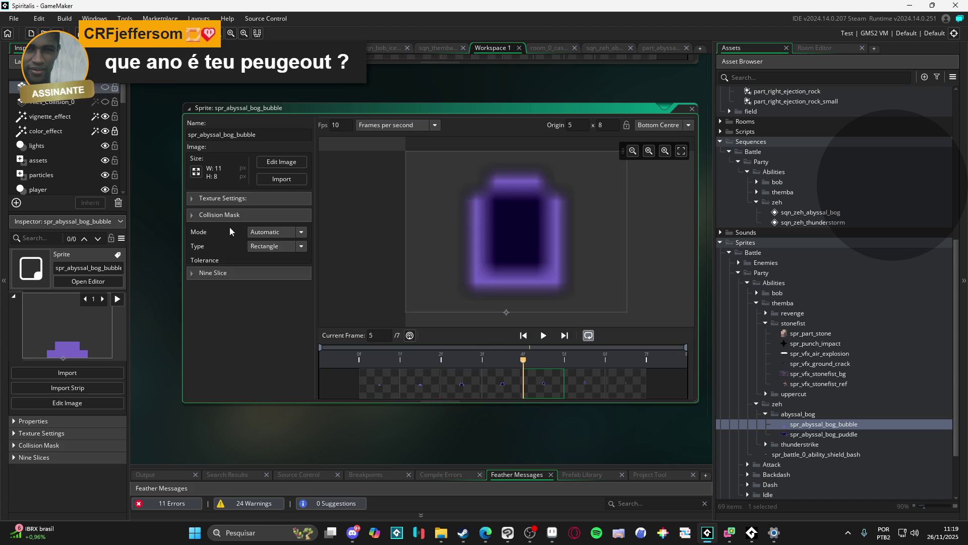
click(226, 237)
click(248, 198)
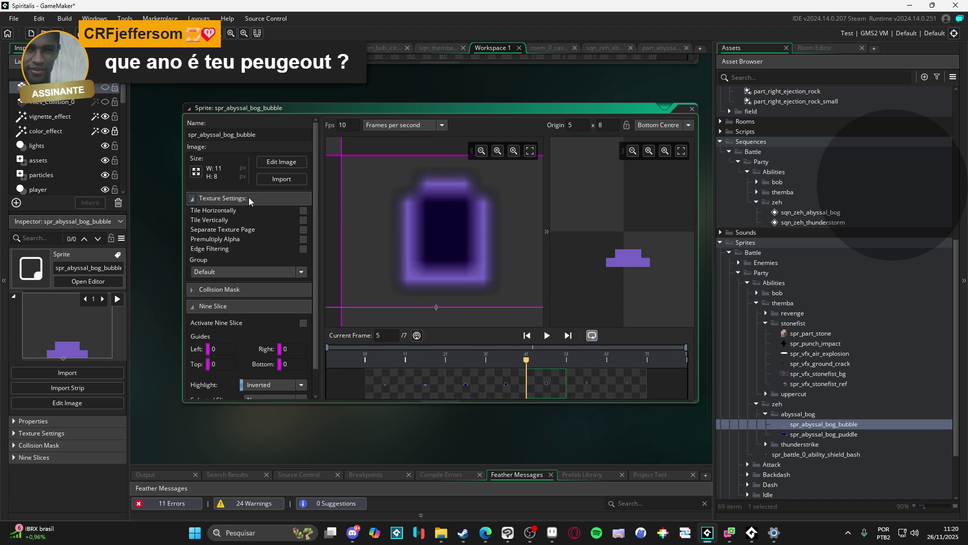
click(303, 251)
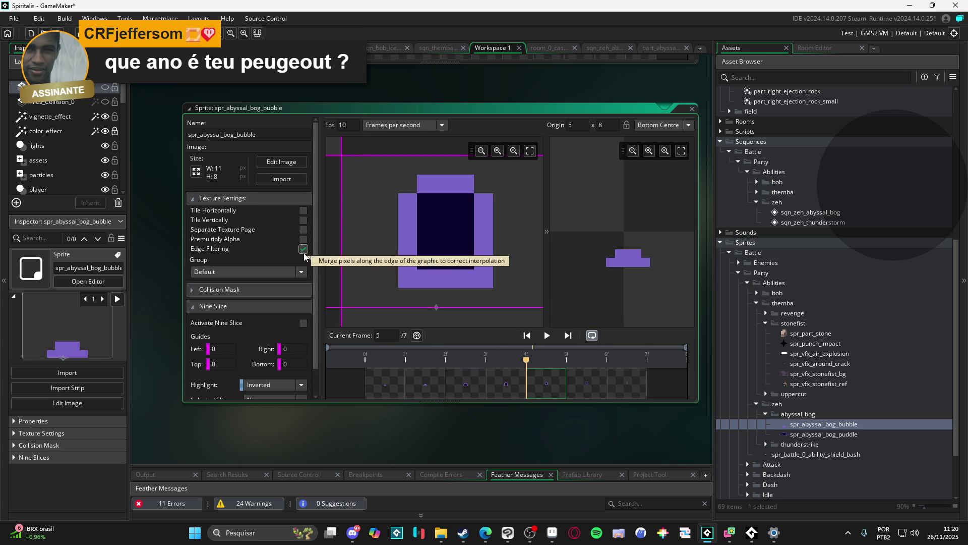
click(303, 252)
- Return to the part_abyssal_bubble particle editor
scroll(523, 383, up, 3)
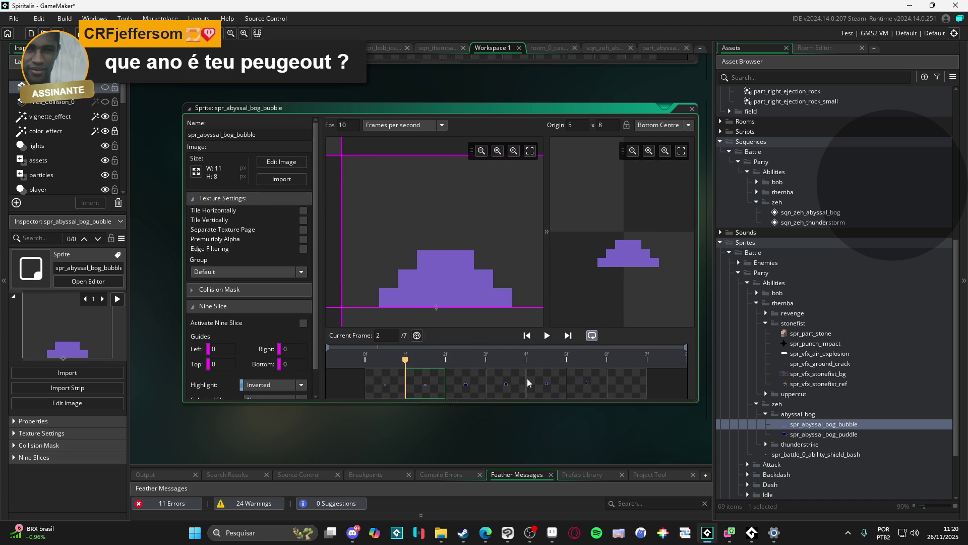
mouse_move(661, 210)
click(658, 48)
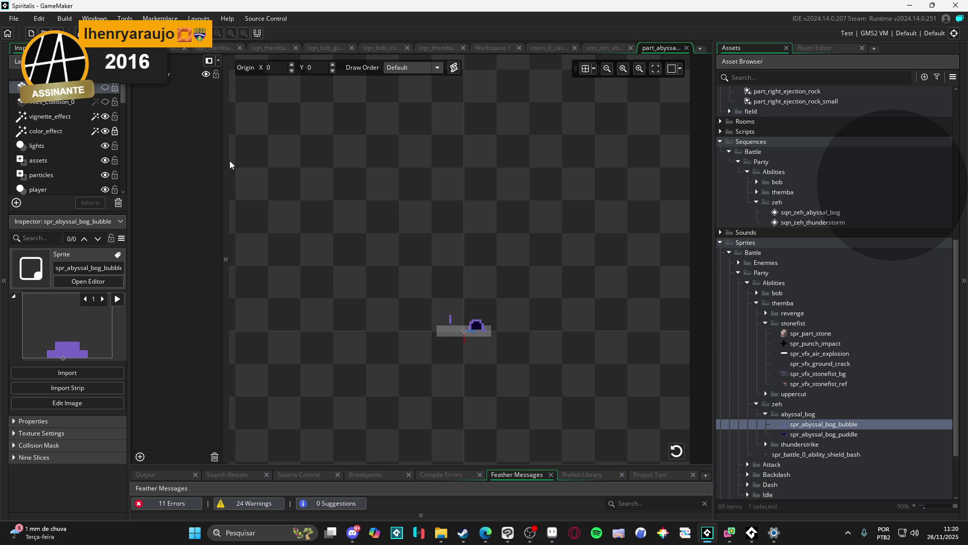
- Select the emitter, lower its Particle Count to -45, then deselect it to watch the preview
click(169, 74)
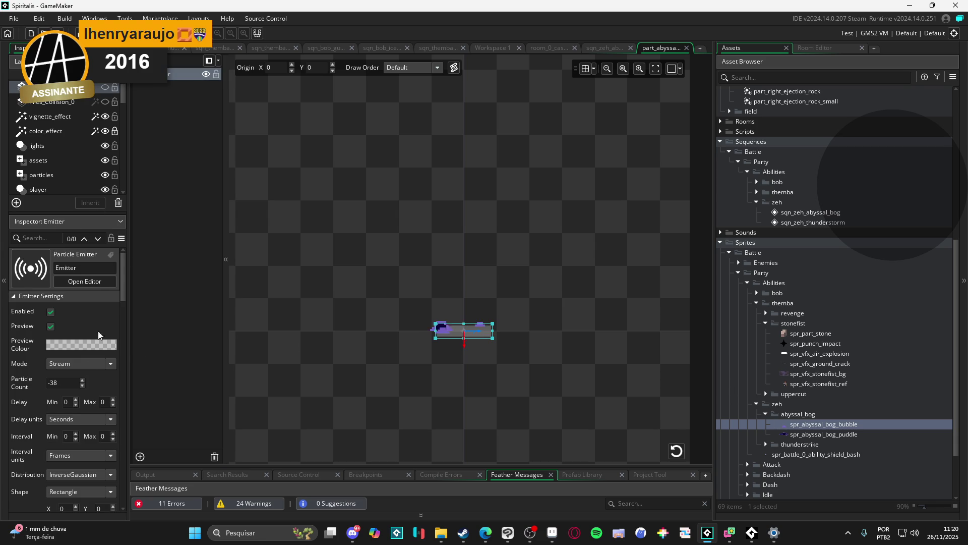
click(83, 385)
click(84, 386)
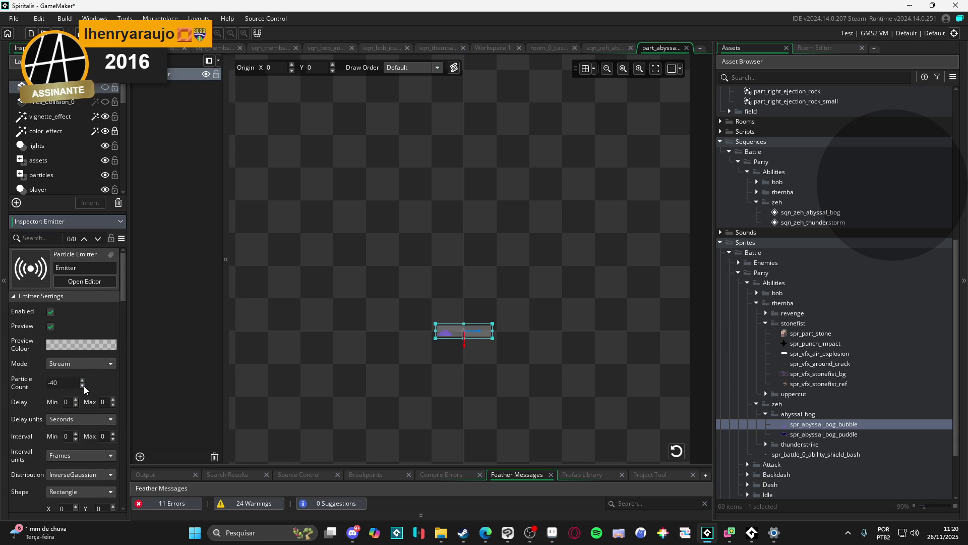
click(84, 386)
click(84, 385)
click(84, 386)
click(337, 250)
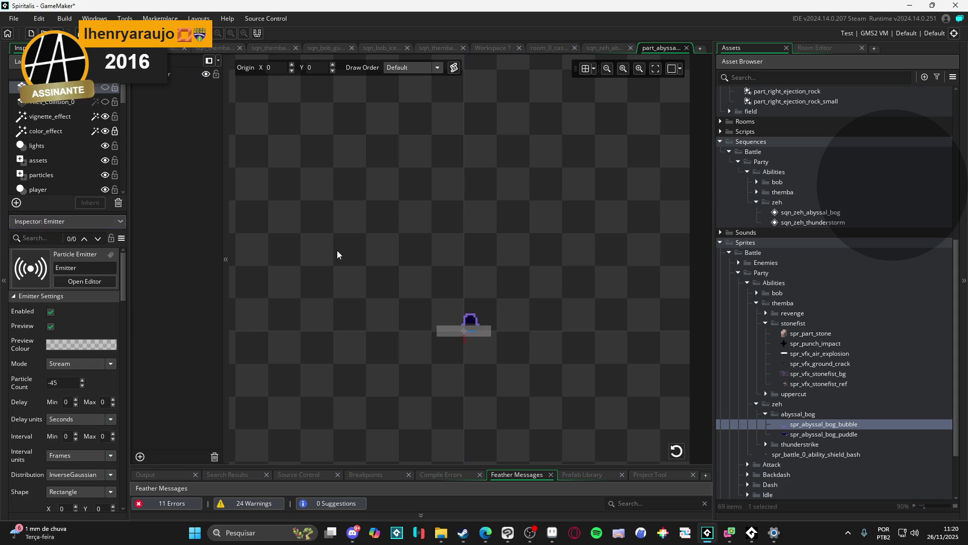
- Browse the open sequence and room editors, then bring up the sqn_zeh_abyssal_bog sequence
click(316, 47)
click(434, 48)
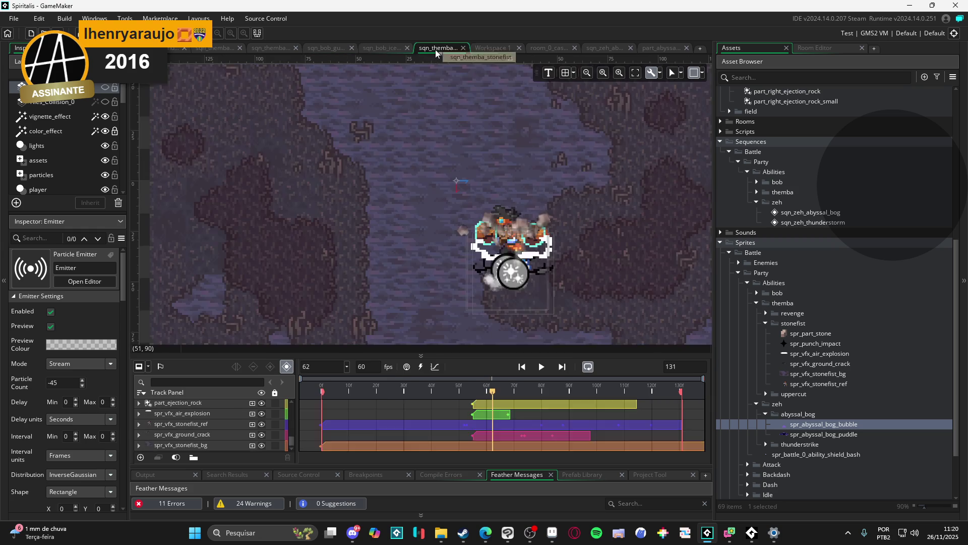
click(492, 47)
click(544, 50)
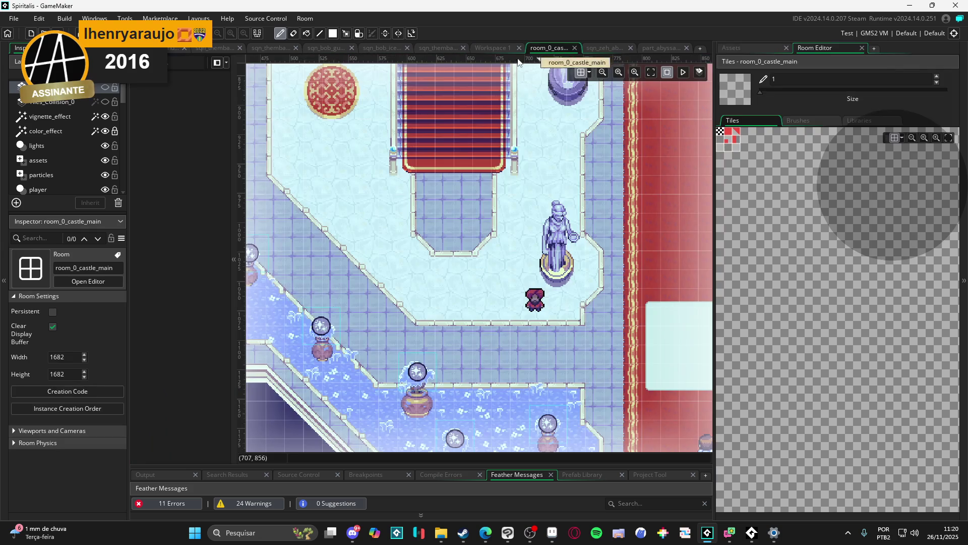
click(386, 48)
click(348, 48)
click(268, 48)
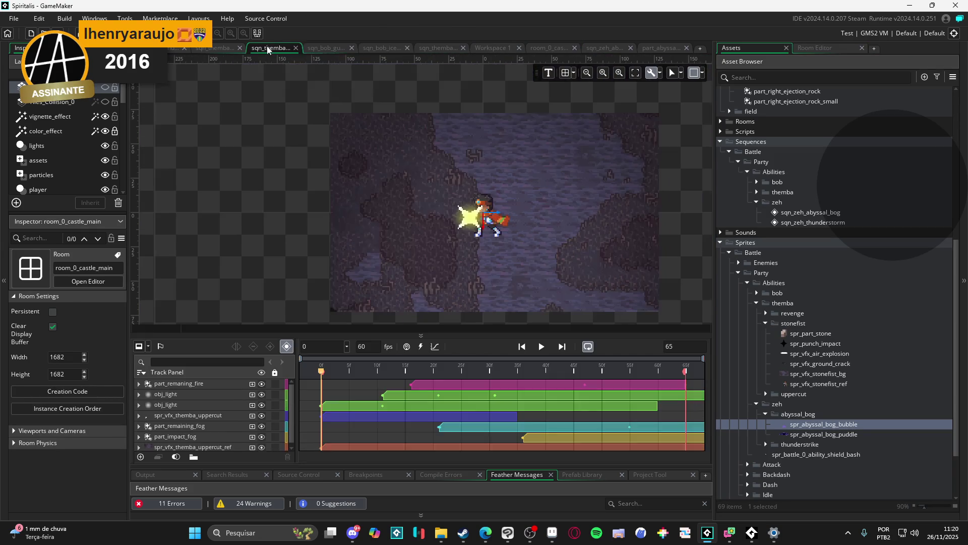
click(443, 50)
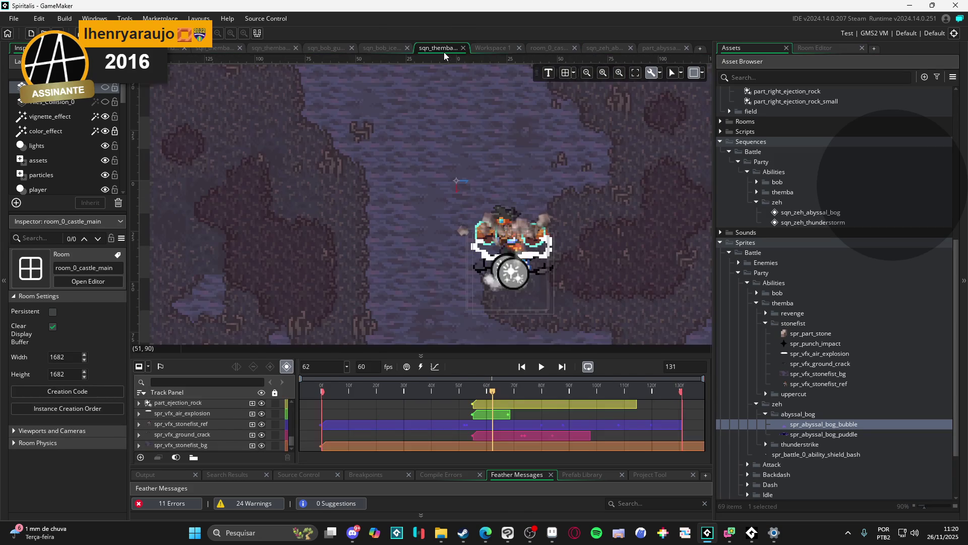
click(392, 49)
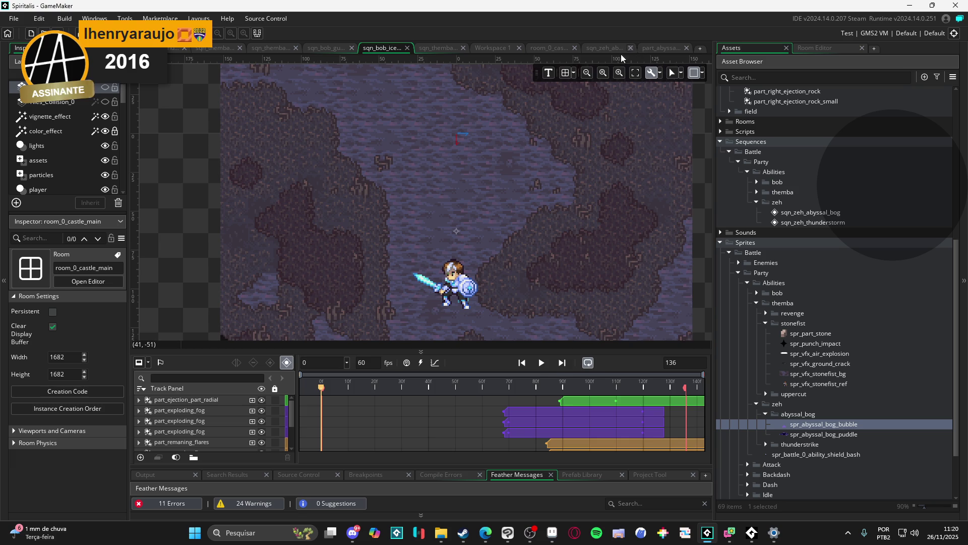
mouse_move(599, 50)
mouse_down()
mouse_move(418, 49)
mouse_move(489, 50)
mouse_up()
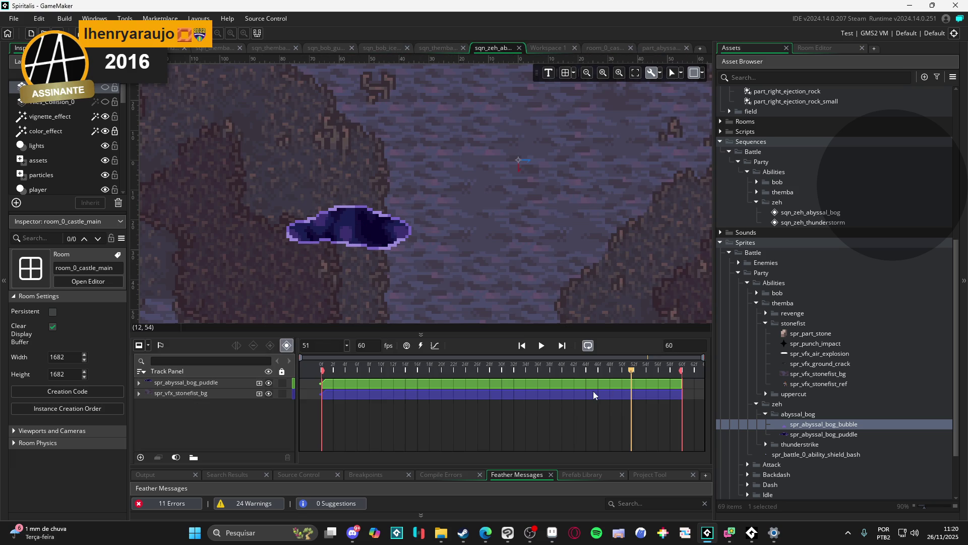
- Pick part_abyssal_bubble in the Asset Browser and drag it onto the sequence canvas
scroll(839, 215, up, 5)
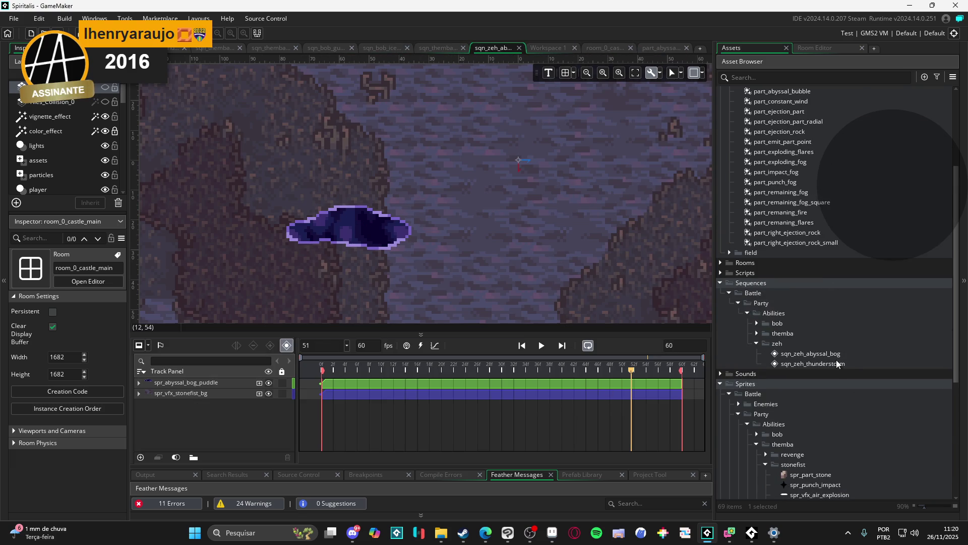
scroll(855, 348, up, 4)
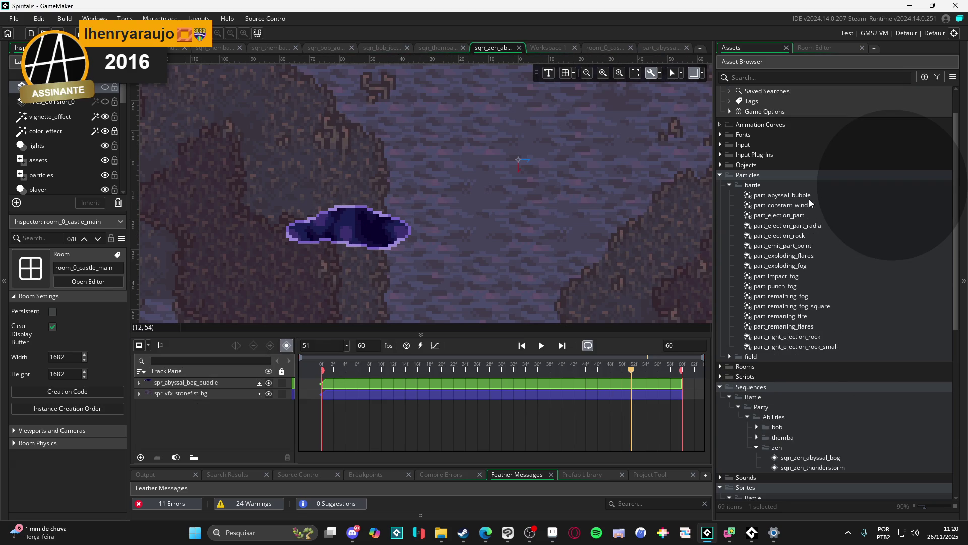
click(824, 196)
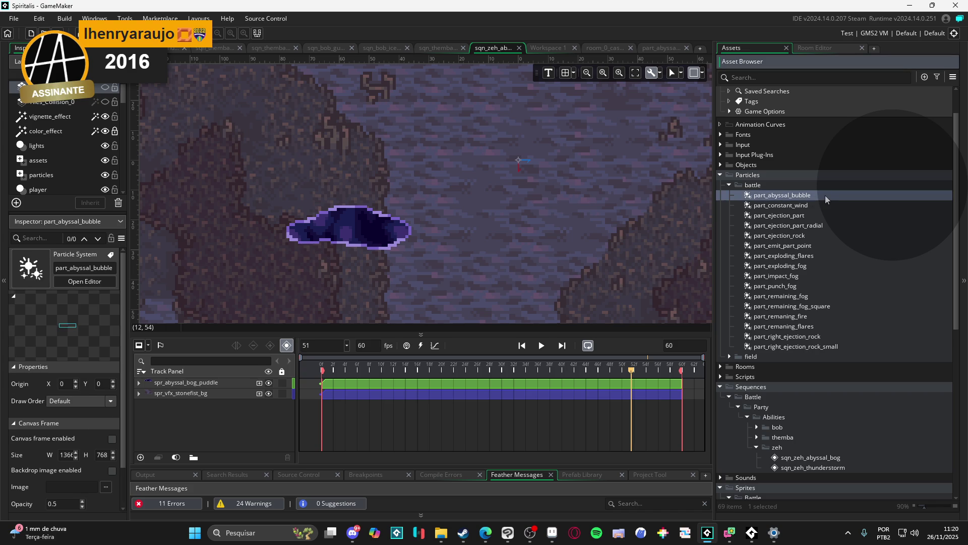
drag(825, 195, 411, 246)
- Position the bubble particles over the puddle, start the track at frame 0, and play the preview
drag(342, 224, 352, 231)
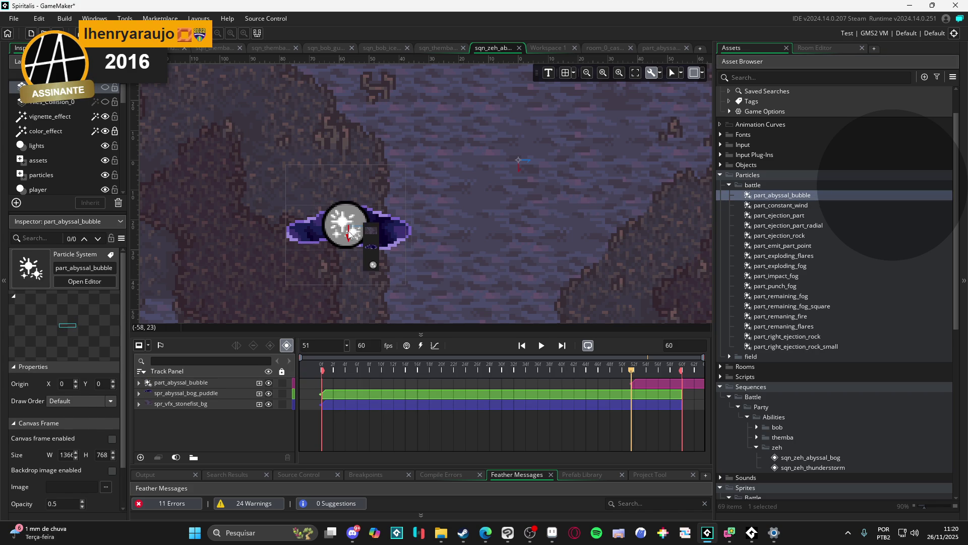
click(355, 231)
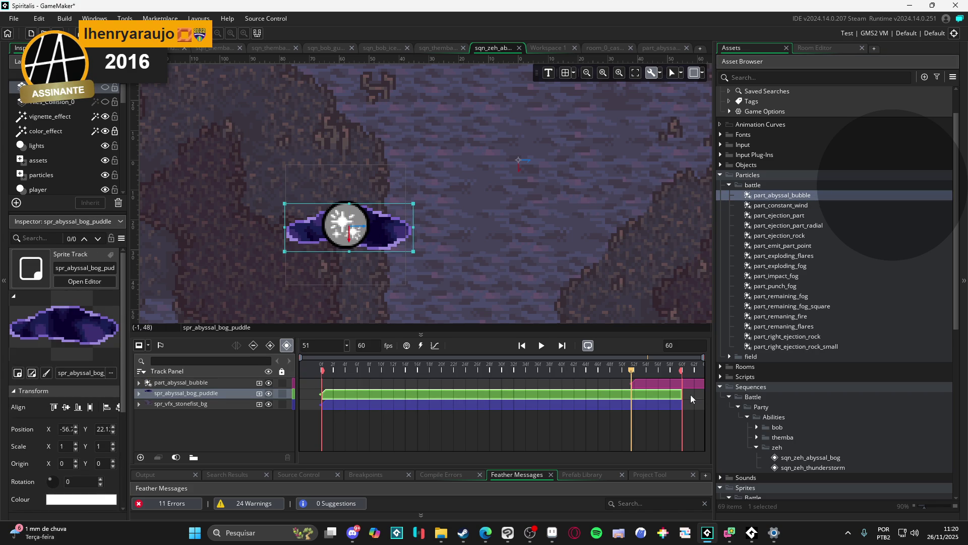
drag(669, 386, 359, 385)
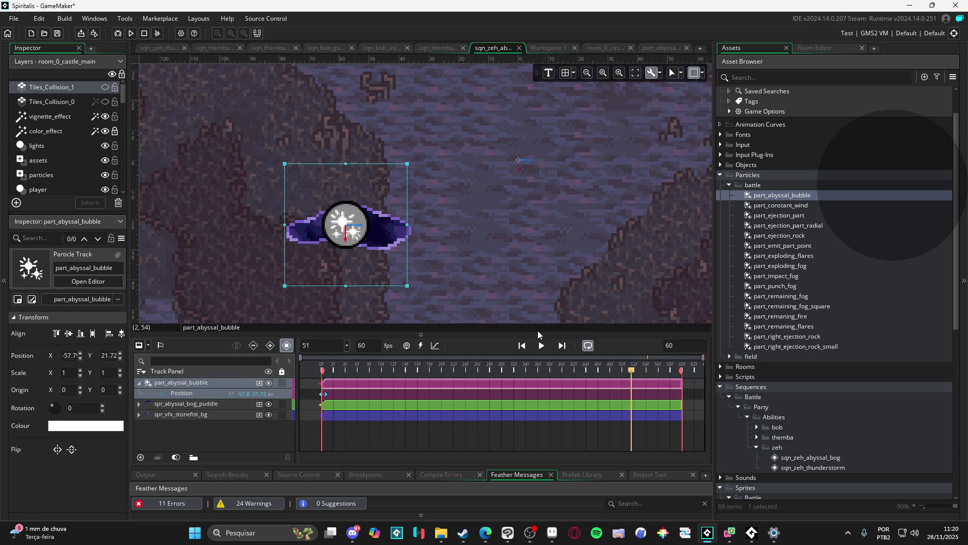
click(542, 346)
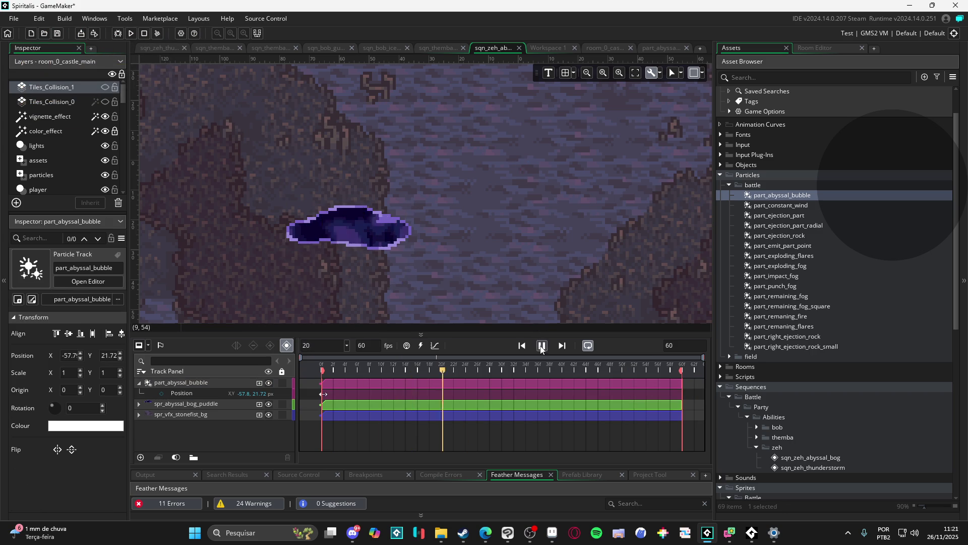
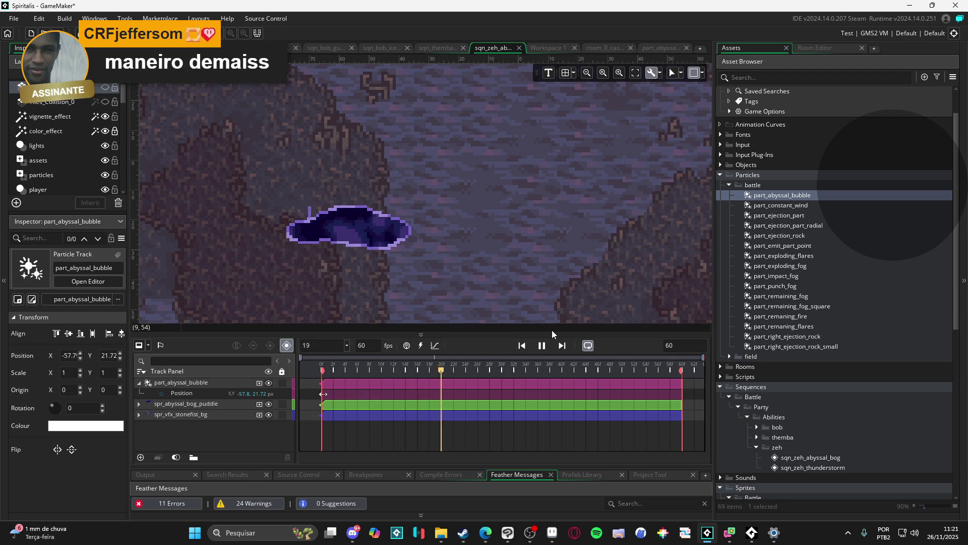
- Set spr_abyssal_bog_puddle's playback speed to 6 fps, then go back to the sqn_zeh_abyssal_bog sequence
scroll(832, 417, down, 6)
scroll(822, 396, down, 4)
click(839, 361)
double_click(841, 362)
text(5)
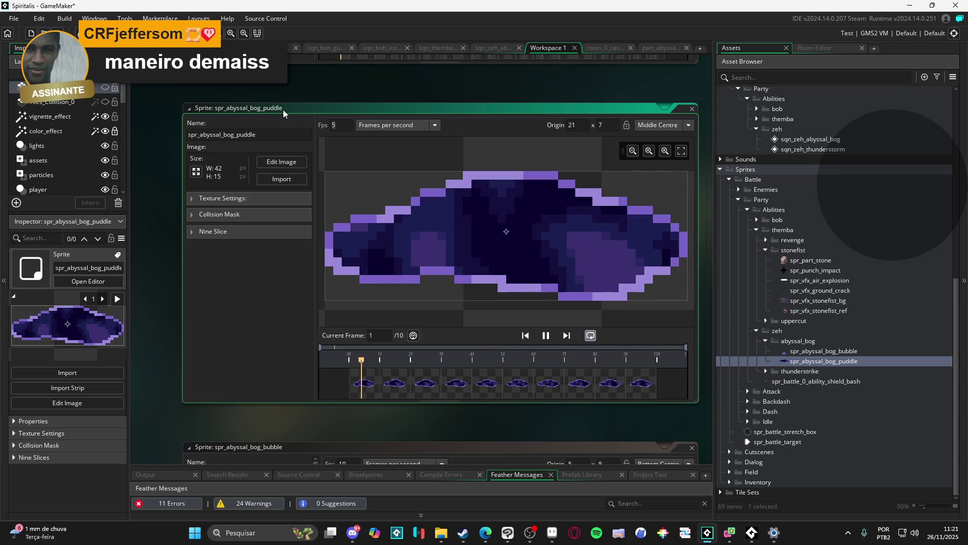
text(6)
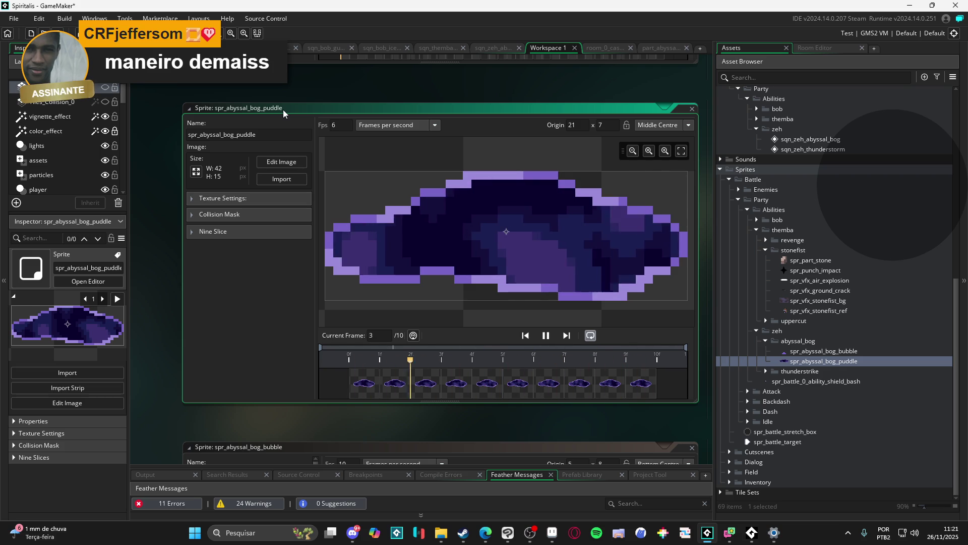
click(492, 49)
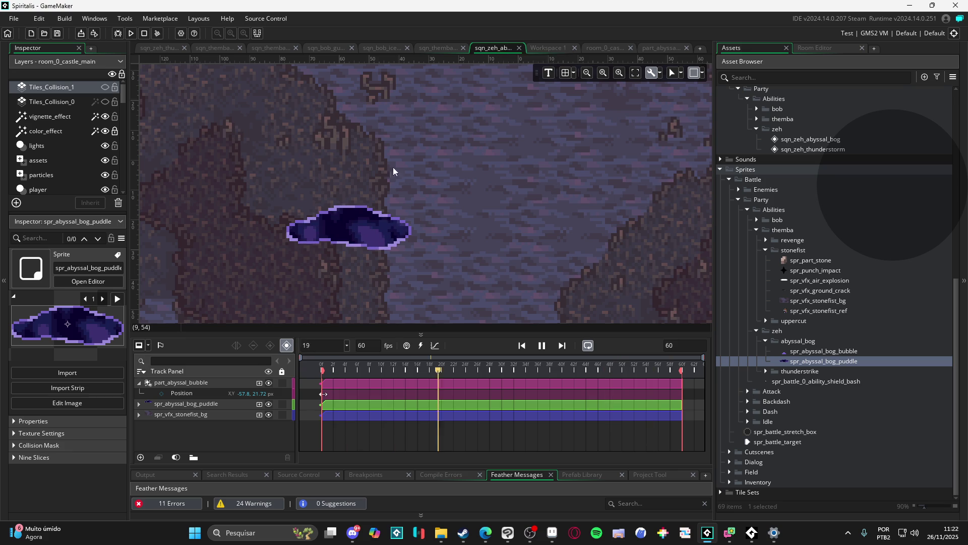
- Bring up spr_abyssal_bog_puddle.gif in Aseprite and check Layer 2's visibility
click(551, 531)
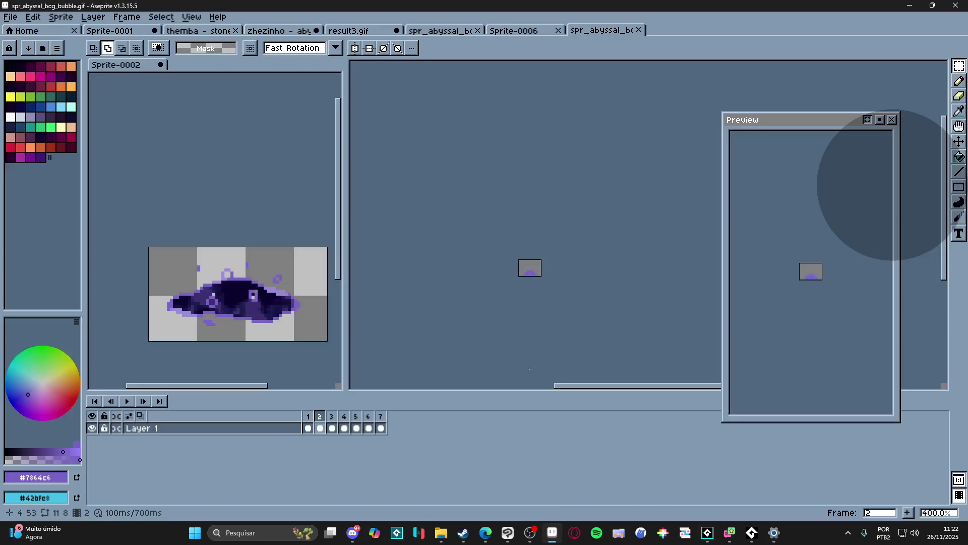
click(520, 32)
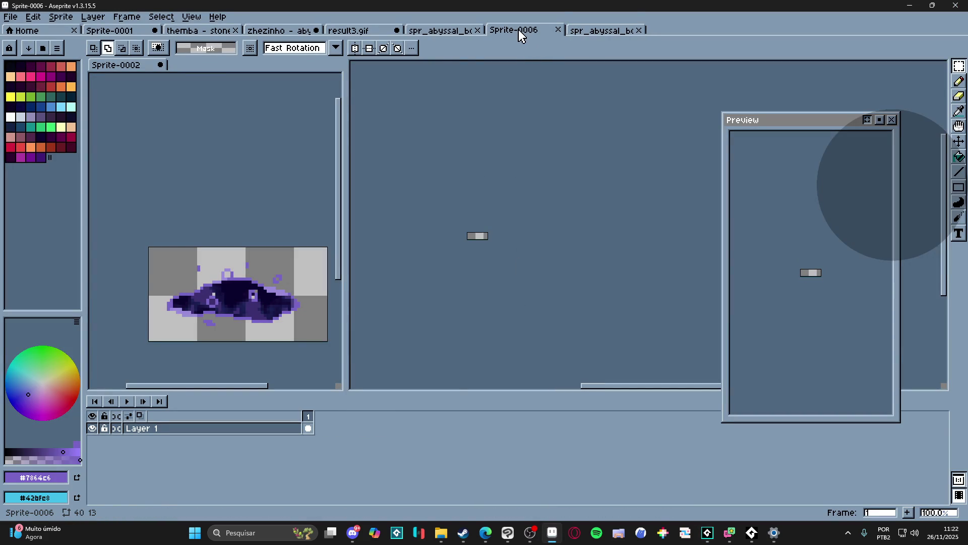
click(443, 32)
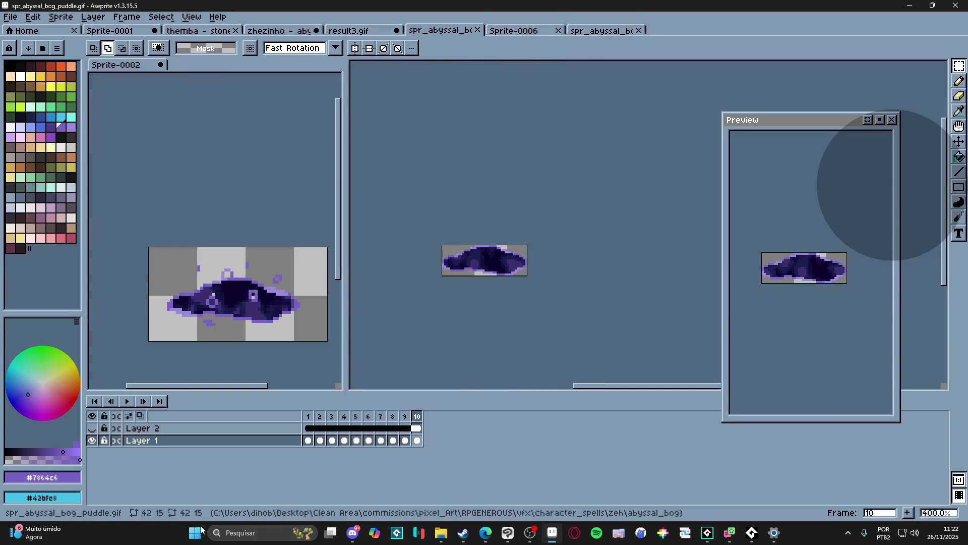
click(93, 429)
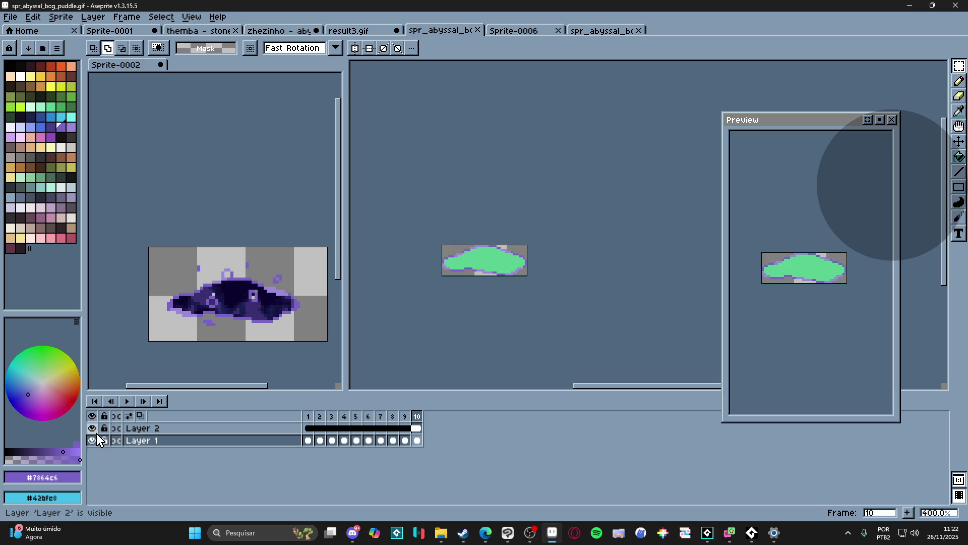
click(92, 428)
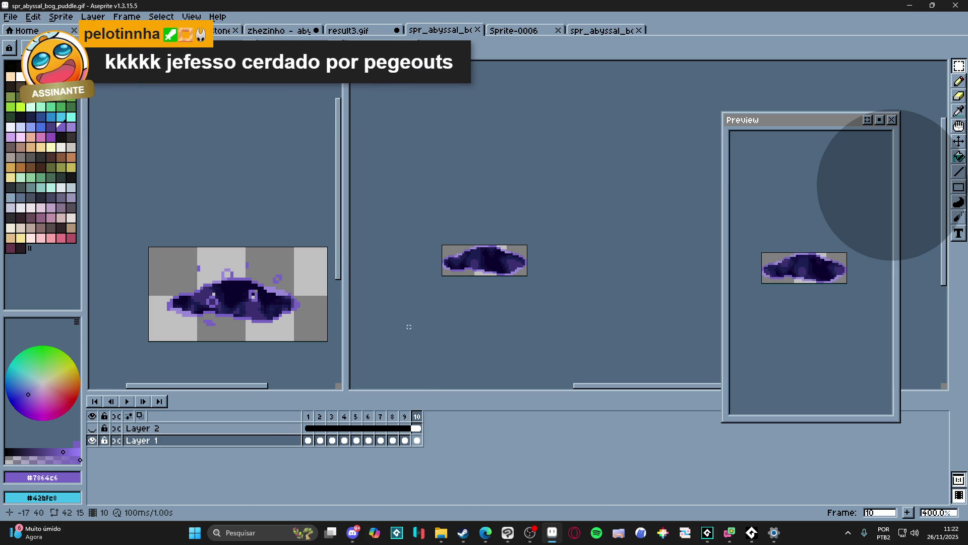
drag(386, 306, 399, 312)
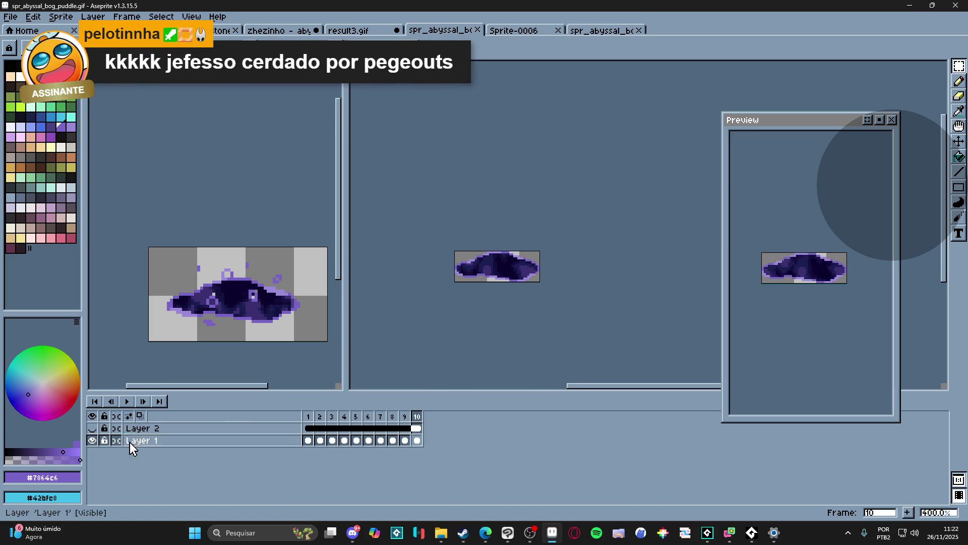
- Undo the last three edits and clear the canvas selection, keeping Layer 2 hidden
key(ctrl+z)
key(ctrl+z)
key(ctrl+z)
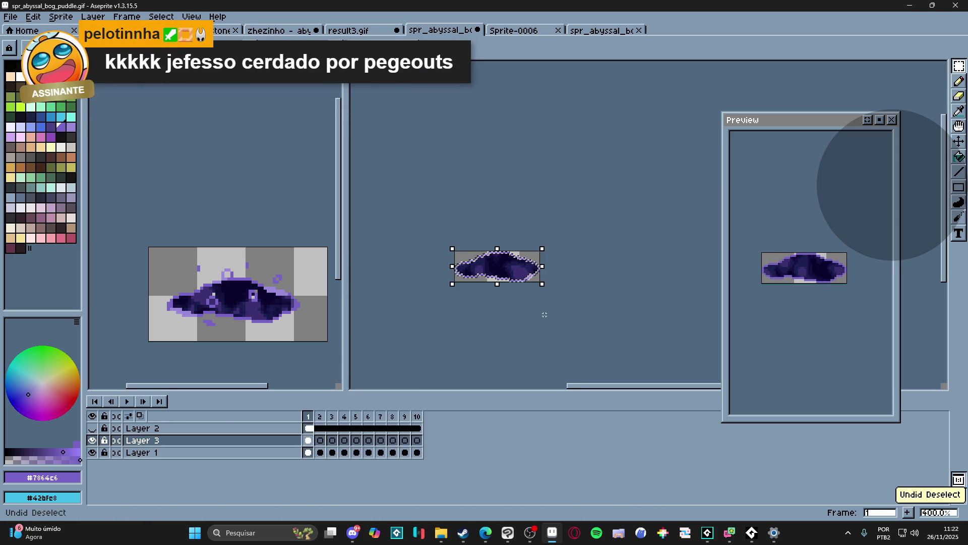
key(ctrl+z)
key(ctrl+z)
key(ctrl+z)
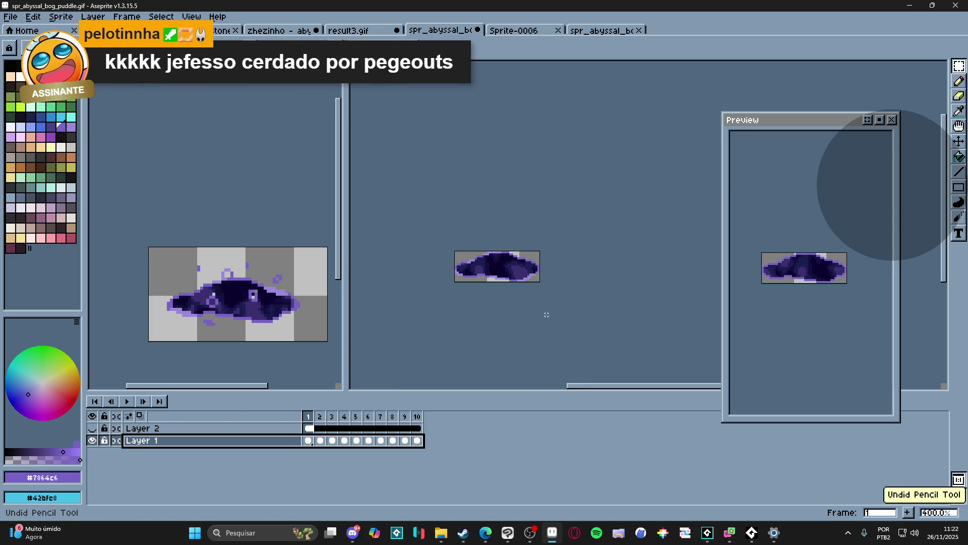
key(ctrl+z)
key(ctrl+z)
key(ctrl+z)
key(ctrl+z)
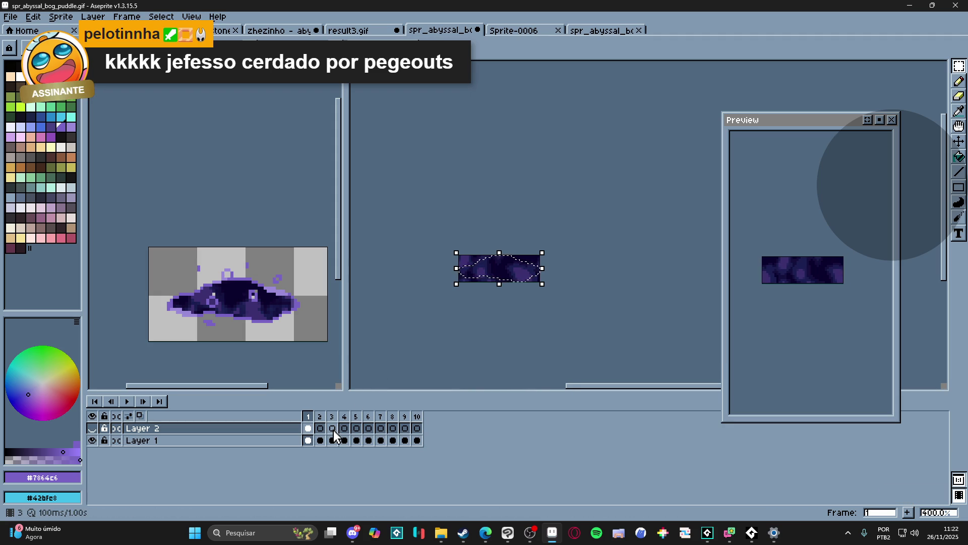
key(ctrl+d)
click(92, 429)
click(93, 430)
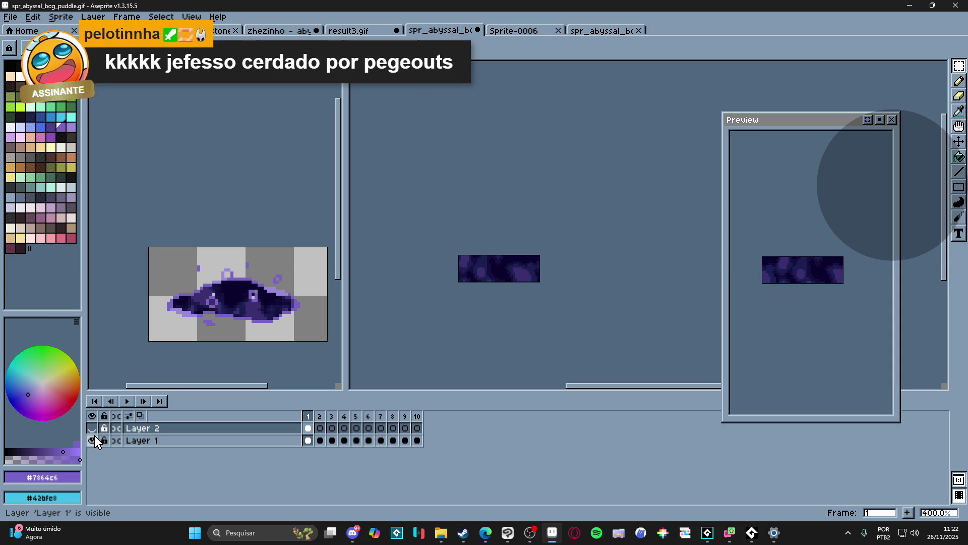
- Delete frames 2 through 10 so the sprite has a single frame
click(321, 441)
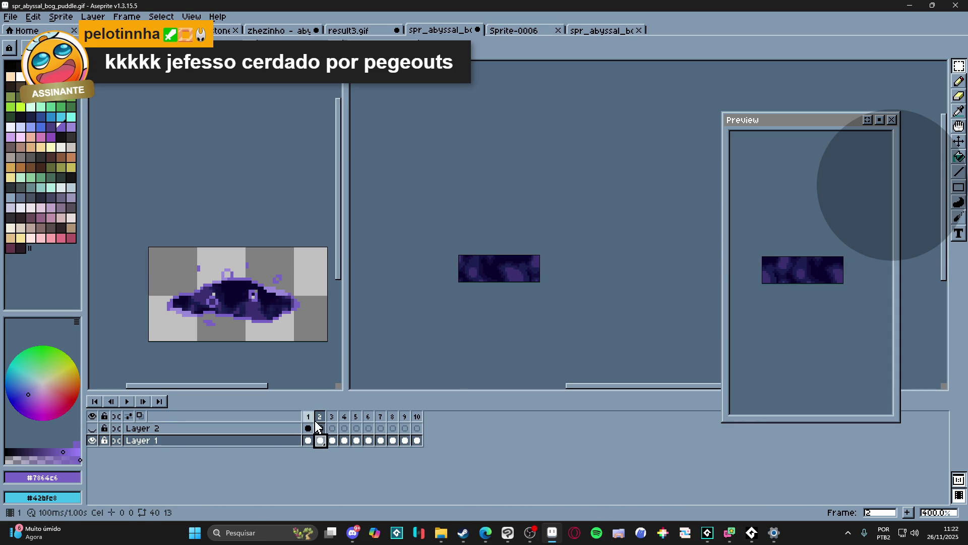
drag(319, 421, 417, 417)
key(Delete)
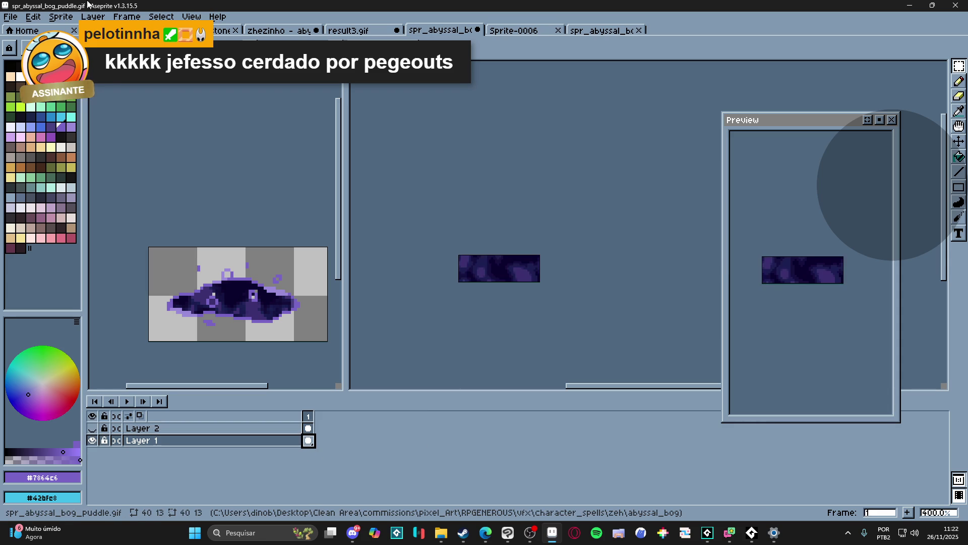
click(12, 16)
- Run the BG Auto-Scroll script to generate a 30-frame leftward scrolling animation
mouse_move(77, 119)
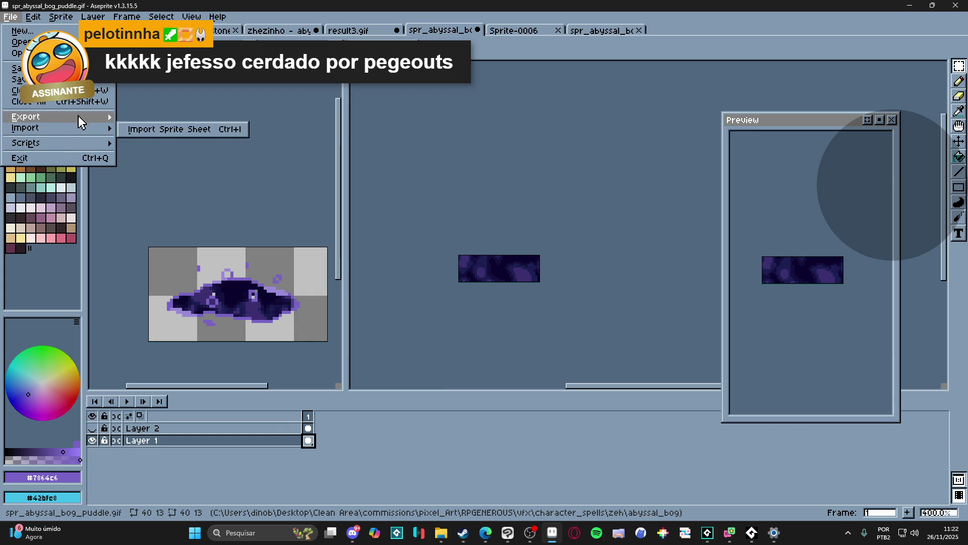
mouse_move(38, 20)
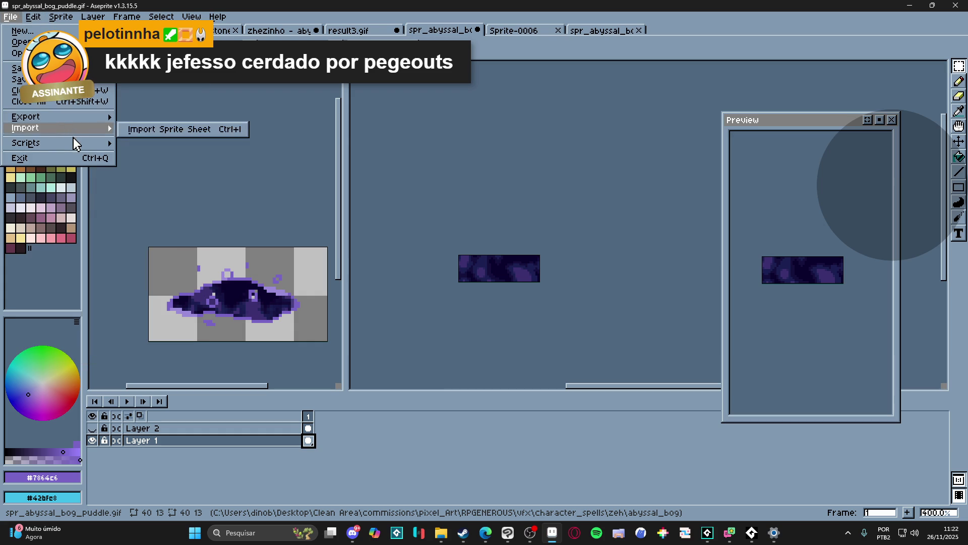
mouse_move(80, 148)
click(181, 145)
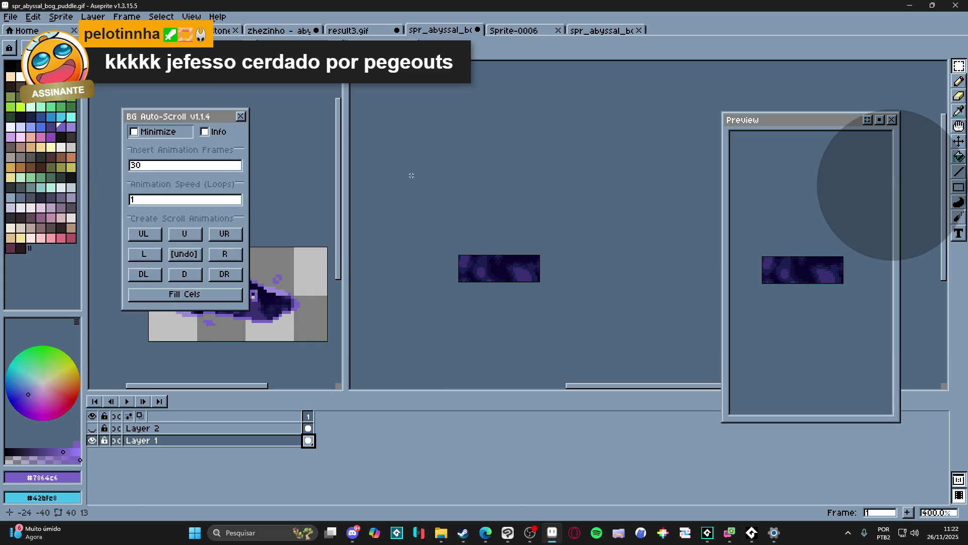
click(152, 261)
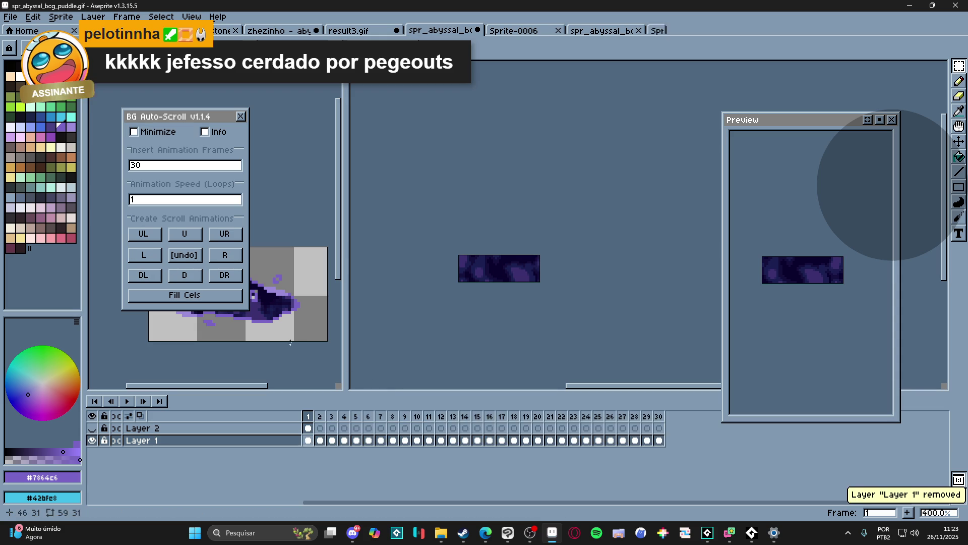
click(241, 117)
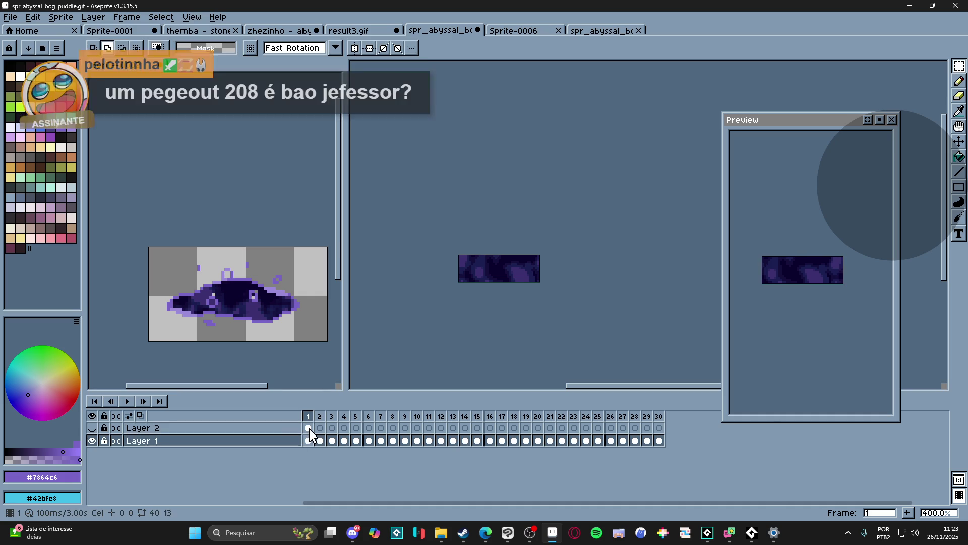
- Clip Layer 1's texture across all 30 frames to Layer 2's puddle shape
click(92, 428)
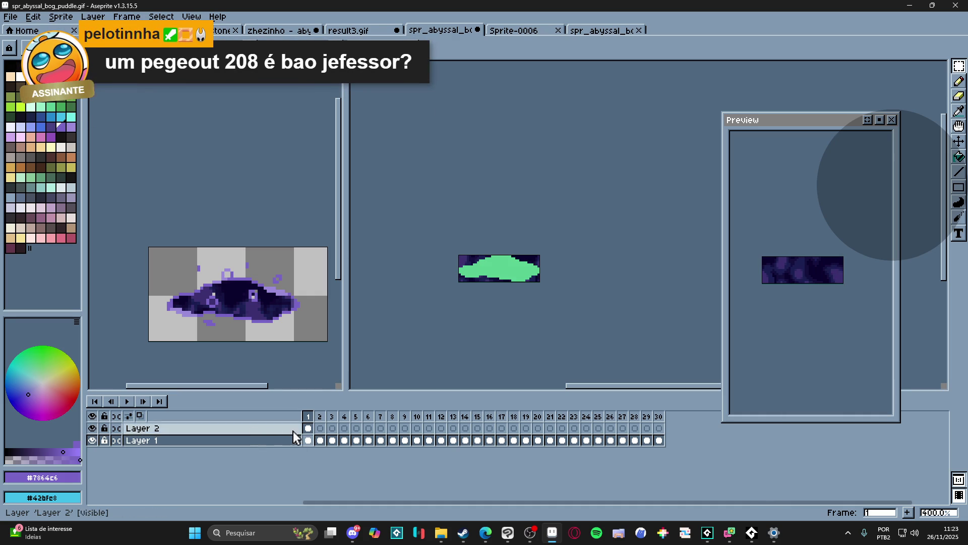
drag(307, 442, 676, 443)
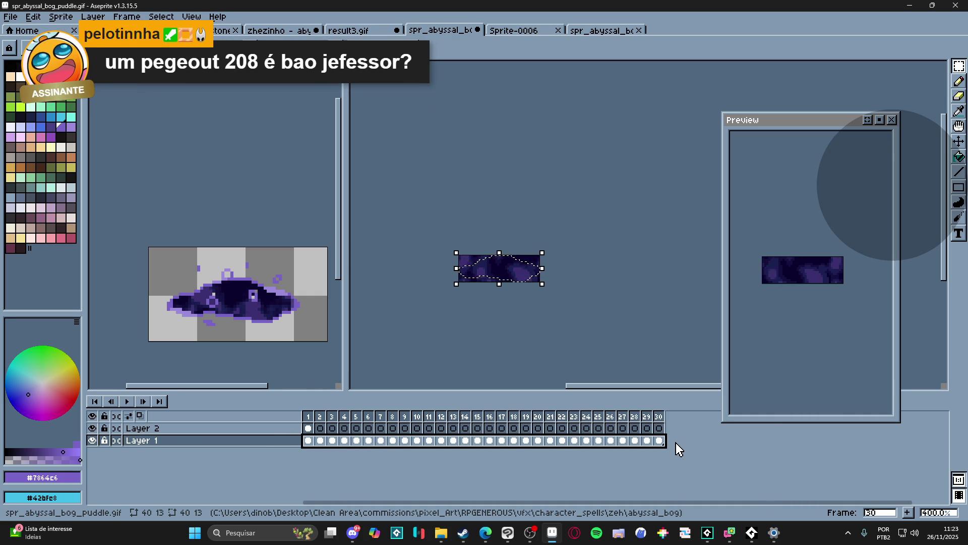
key(Escape)
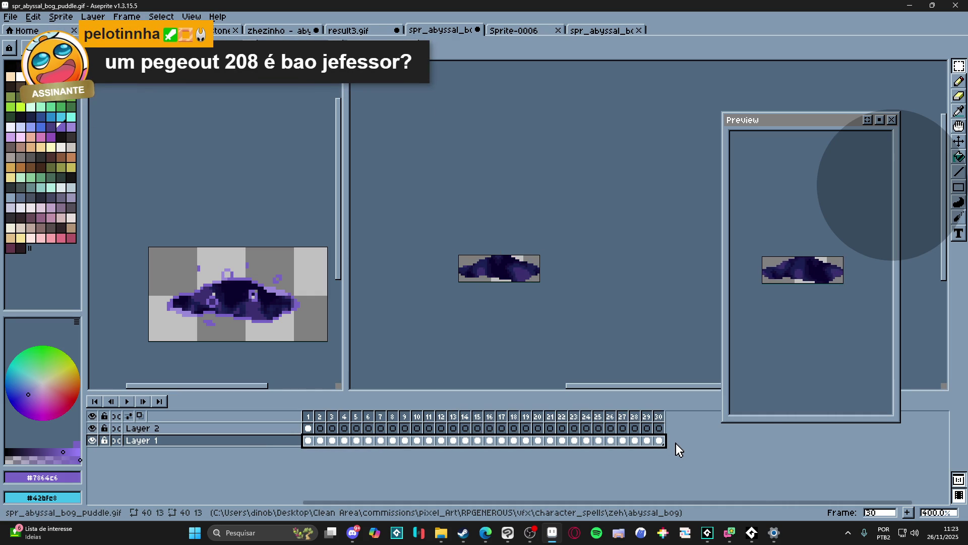
- Grow the canvas by 1 px on each side to 42×15
click(92, 428)
key(ctrl+alt+c)
drag(517, 255, 541, 269)
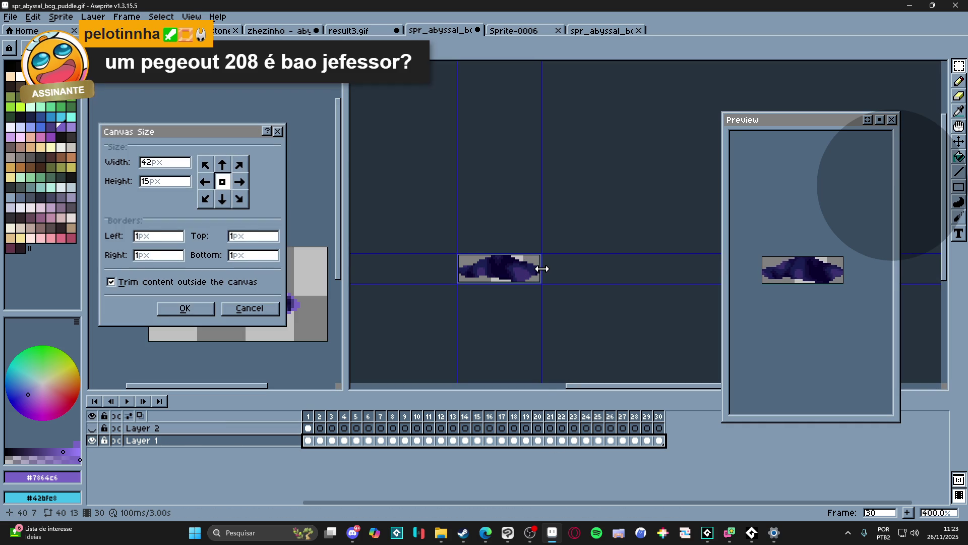
click(166, 309)
scroll(298, 285, up, 2)
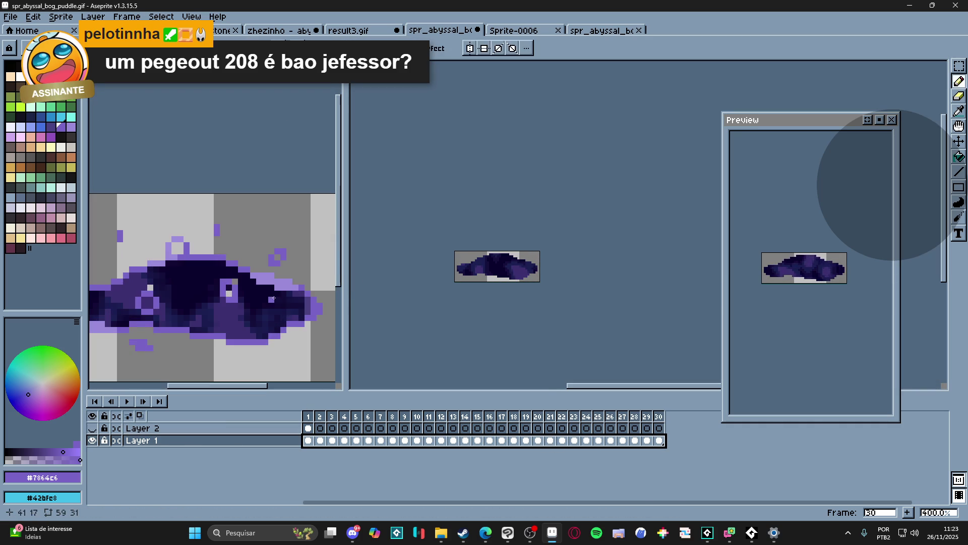
key(ctrl+Tab)
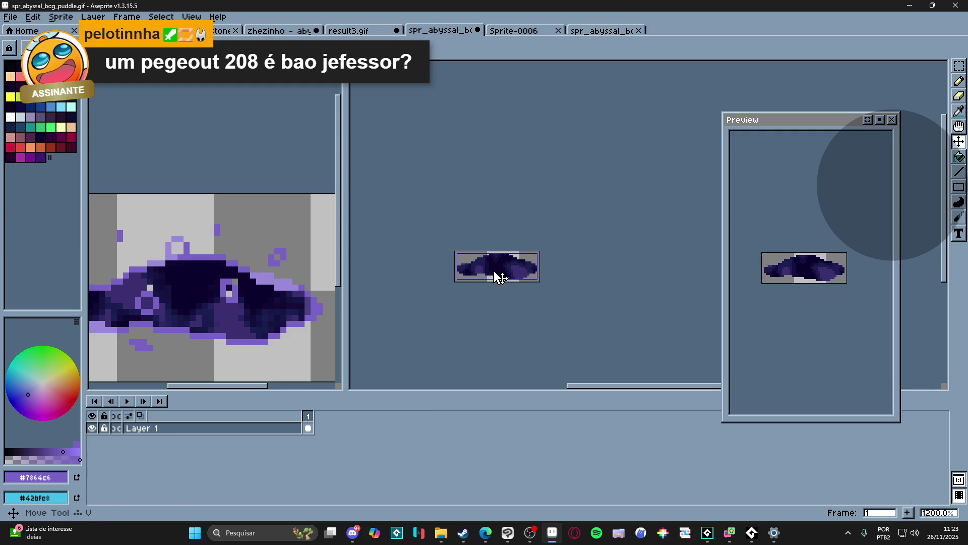
key(ctrl+shift+Tab)
- Apply a purple #7864c6 outline to the whole sprite
key(ctrl+a)
key(shift+o)
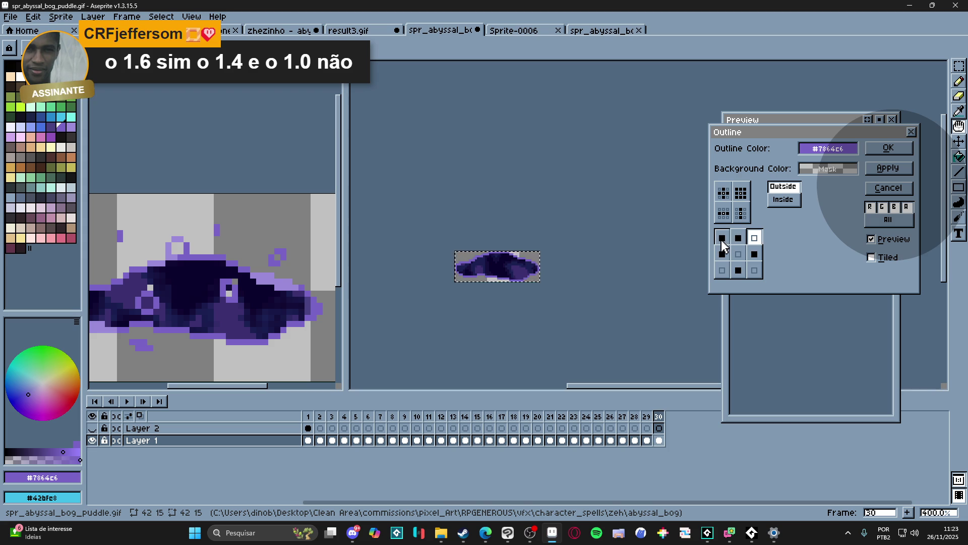
click(754, 238)
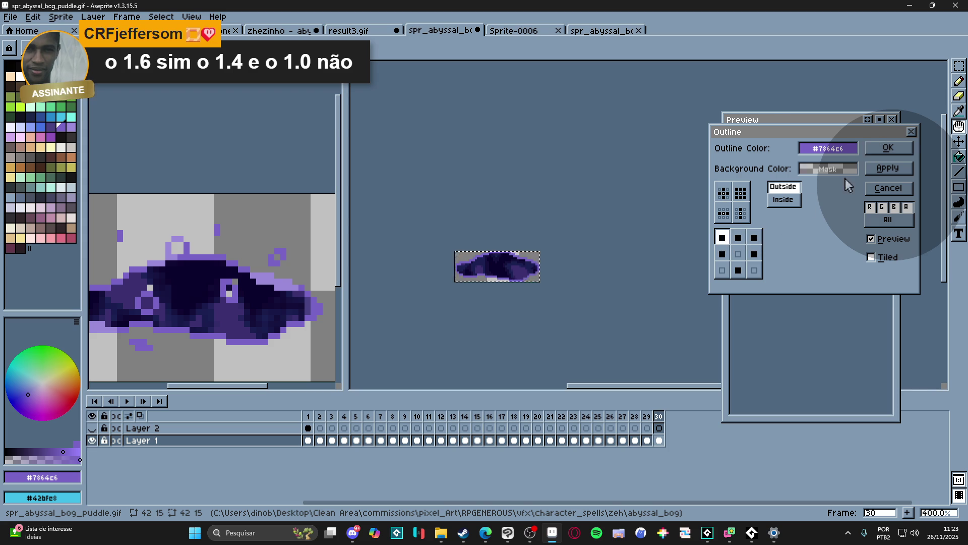
click(881, 148)
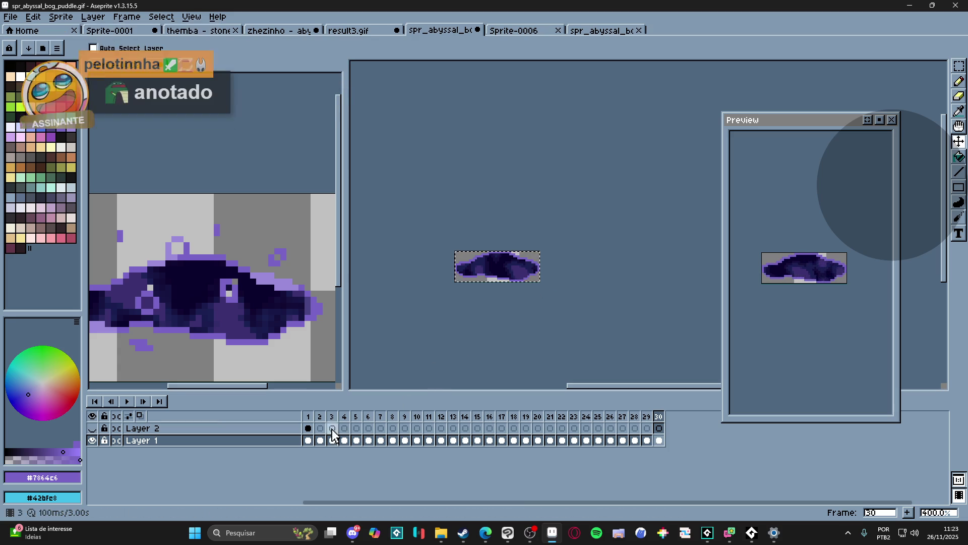
- Hide Layer 2 and make Layer 1 active, with the magic wand tool selected
click(308, 429)
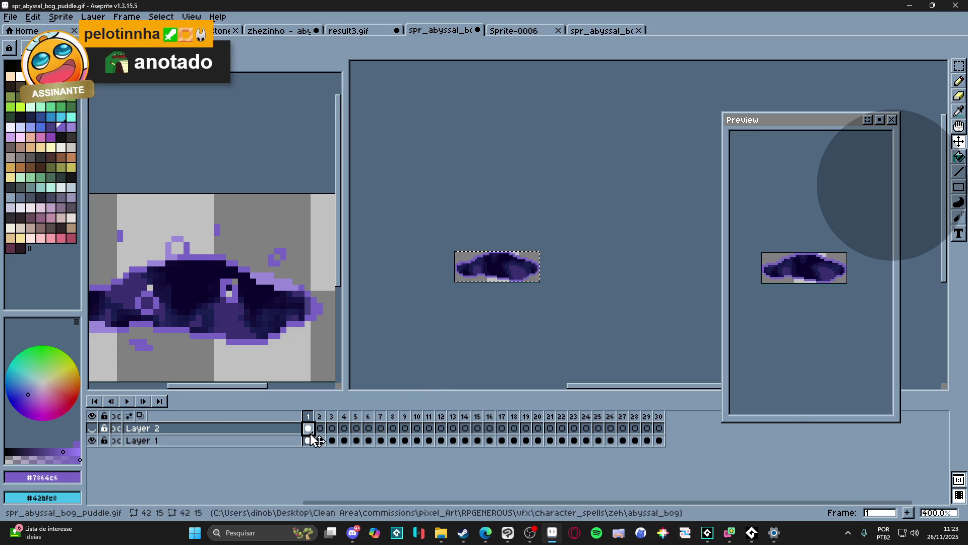
scroll(477, 259, up, 2)
key(w)
click(474, 253)
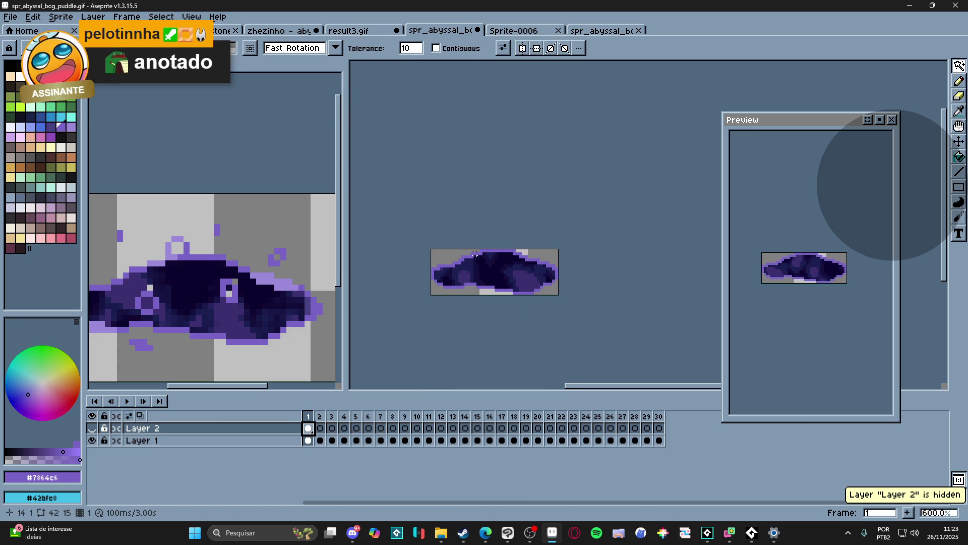
key(alt+Down)
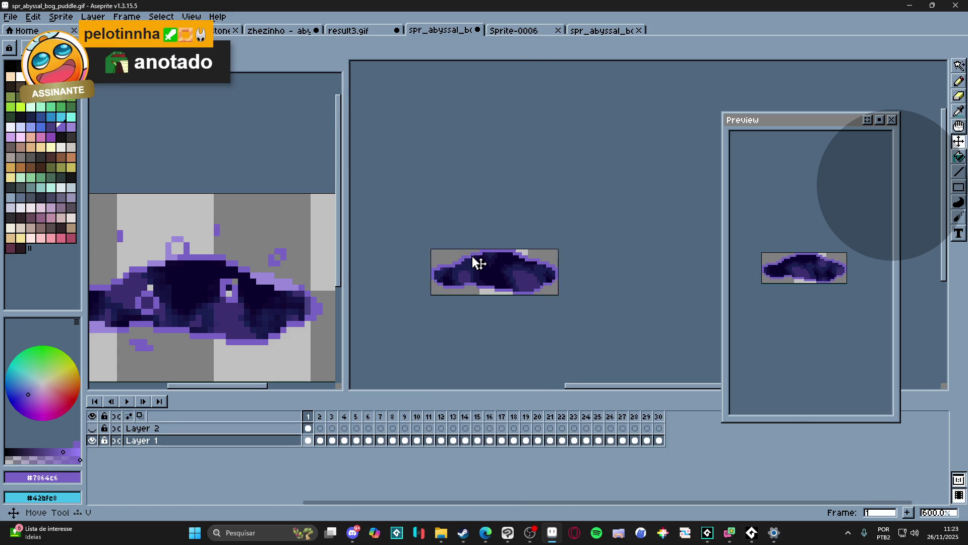
- Add Layer 3 and link its cels across frames 1–30
key(ctrl+d)
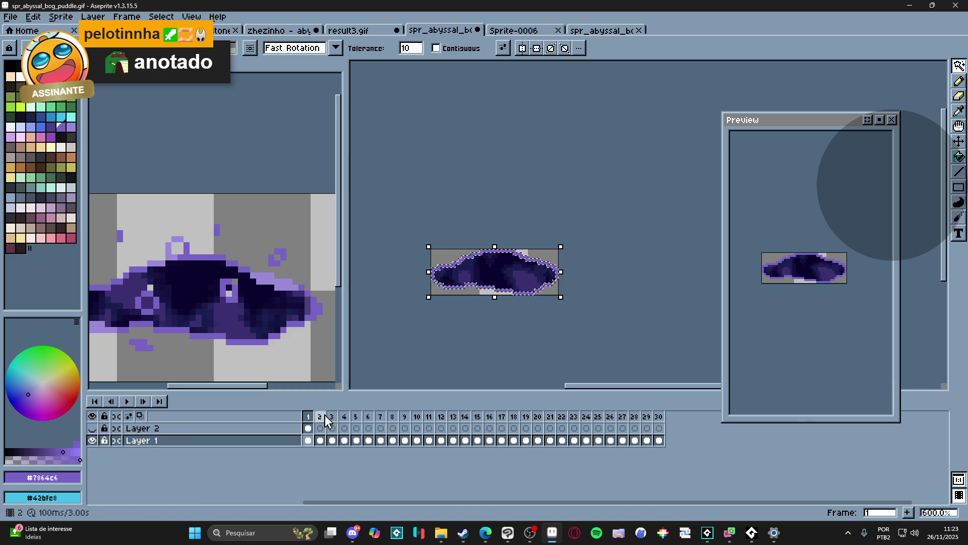
click(293, 442)
key(shift+n)
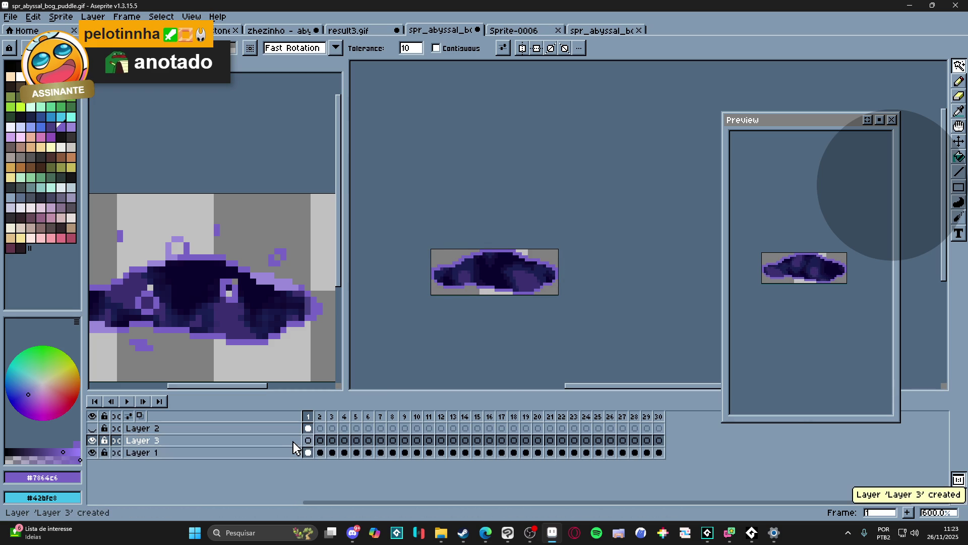
click(305, 441)
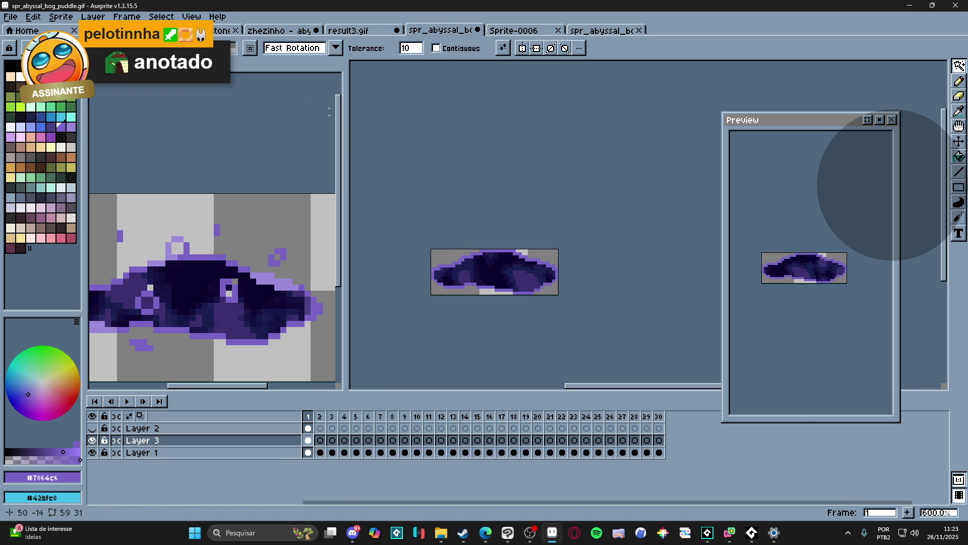
drag(308, 452, 659, 440)
right_click(660, 440)
click(695, 485)
- Paint light-purple outline pixels on Layer 3 along the puddle's top-right and bottom edges
click(310, 440)
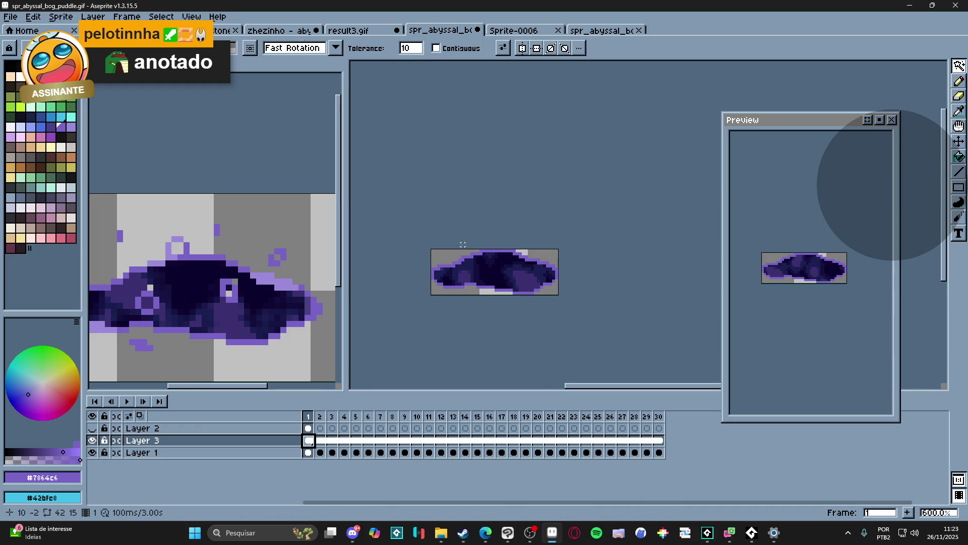
key(b)
scroll(502, 281, up, 1)
scroll(502, 282, up, 2)
scroll(499, 245, up, 1)
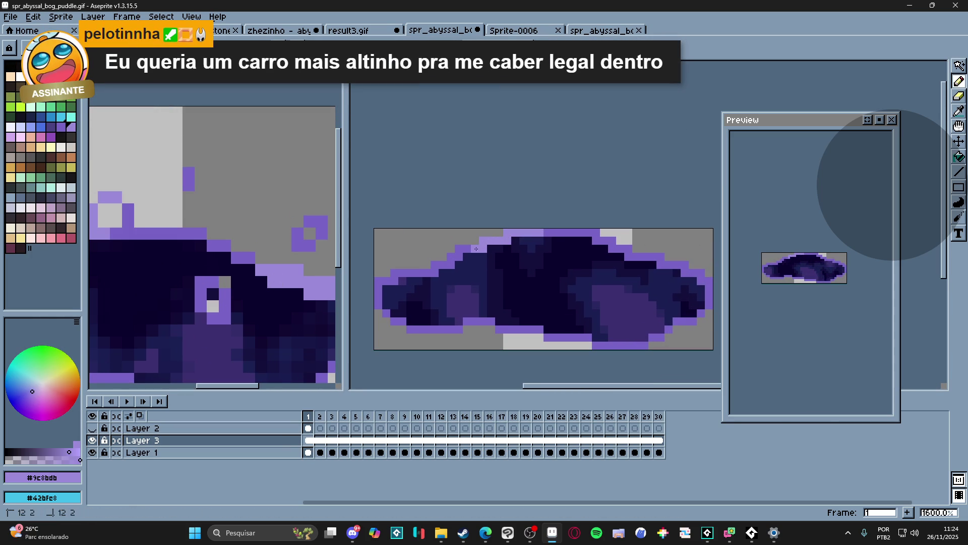
drag(653, 259, 681, 267)
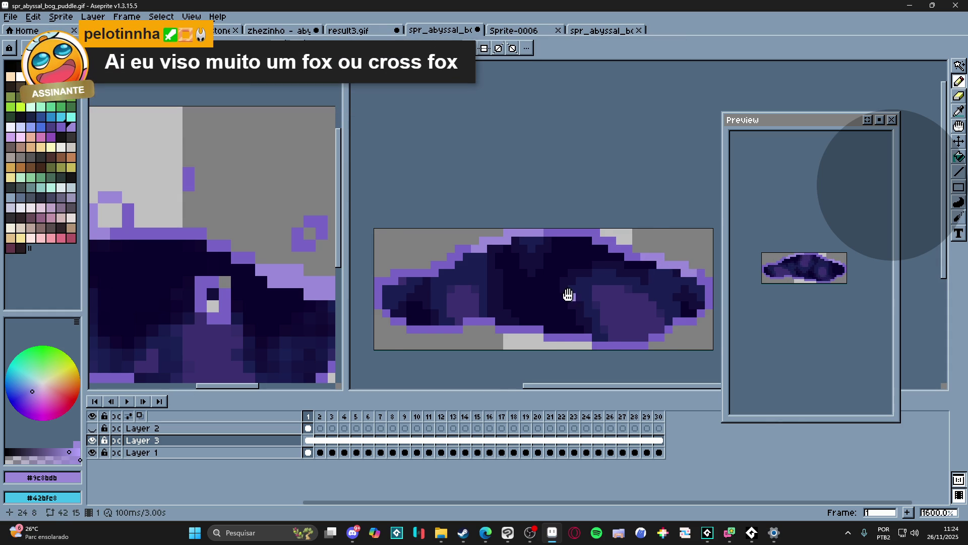
drag(530, 311, 552, 308)
click(487, 319)
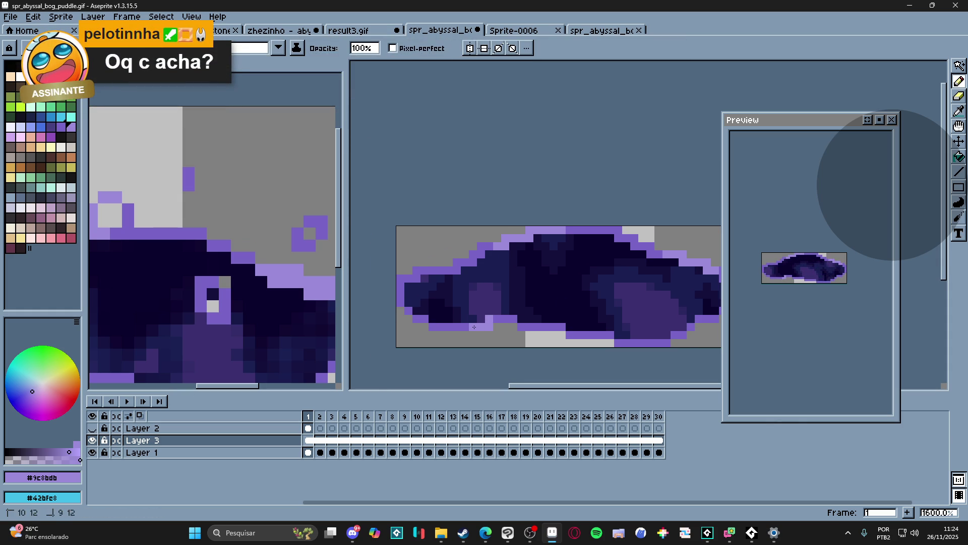
scroll(528, 328, down, 1)
scroll(555, 323, down, 3)
scroll(423, 305, up, 4)
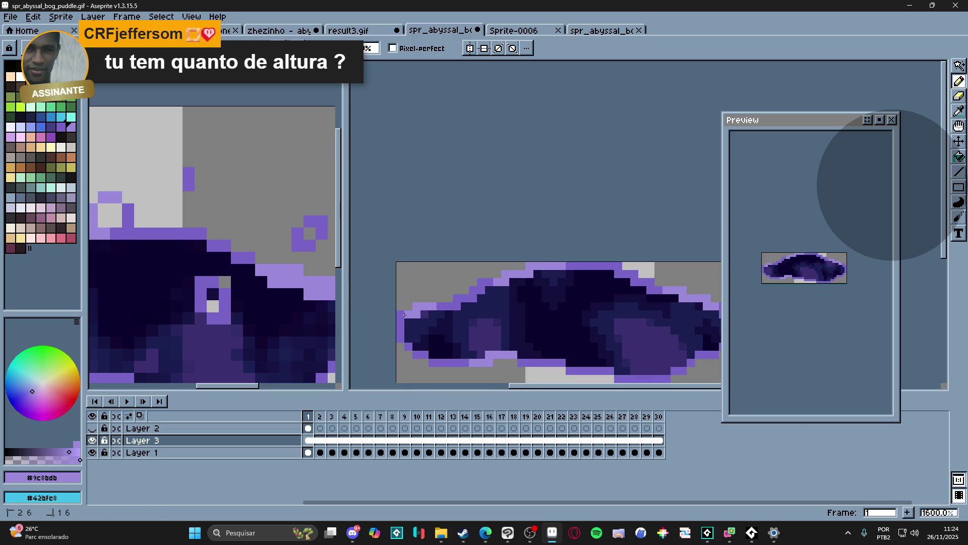
scroll(487, 297, down, 4)
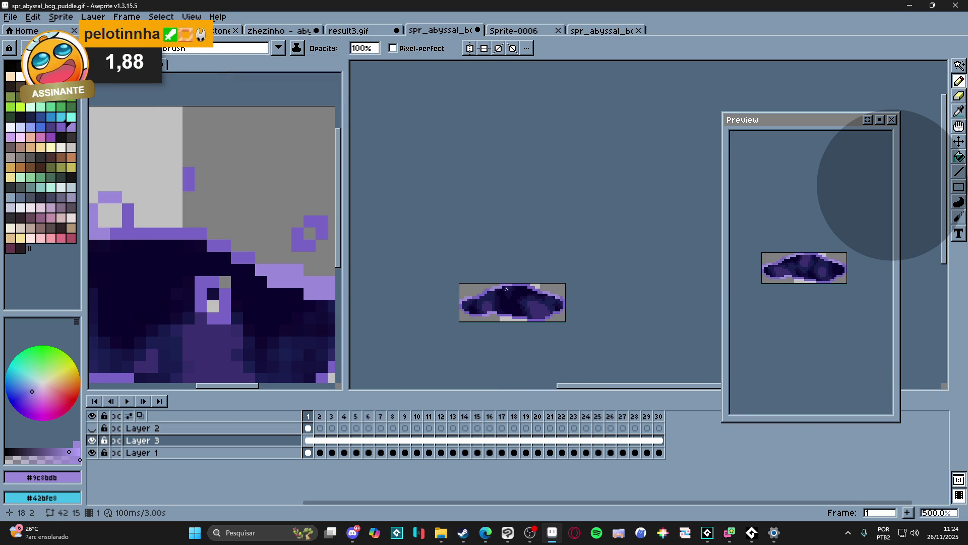
scroll(527, 301, down, 2)
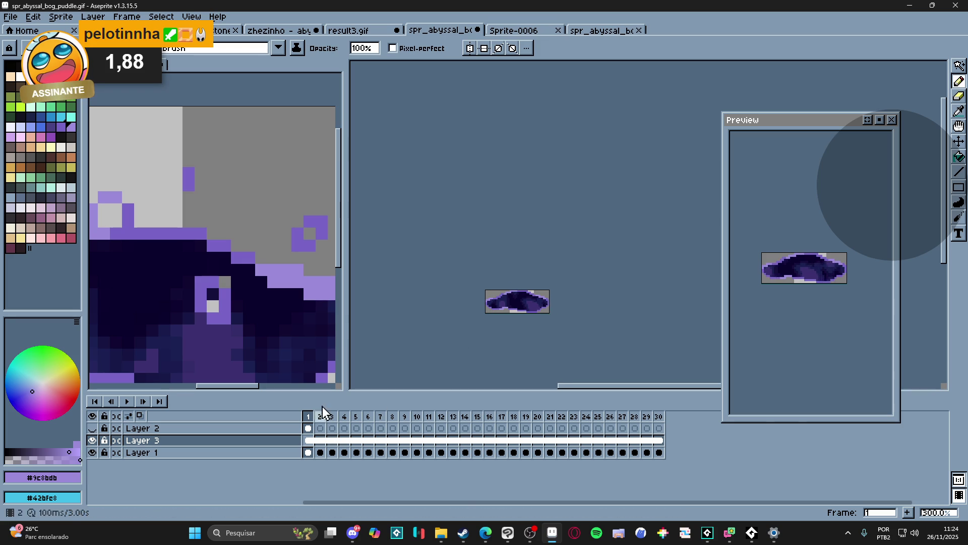
- Save over spr_abyssal_bog_puddle.gif
key(alt+f)
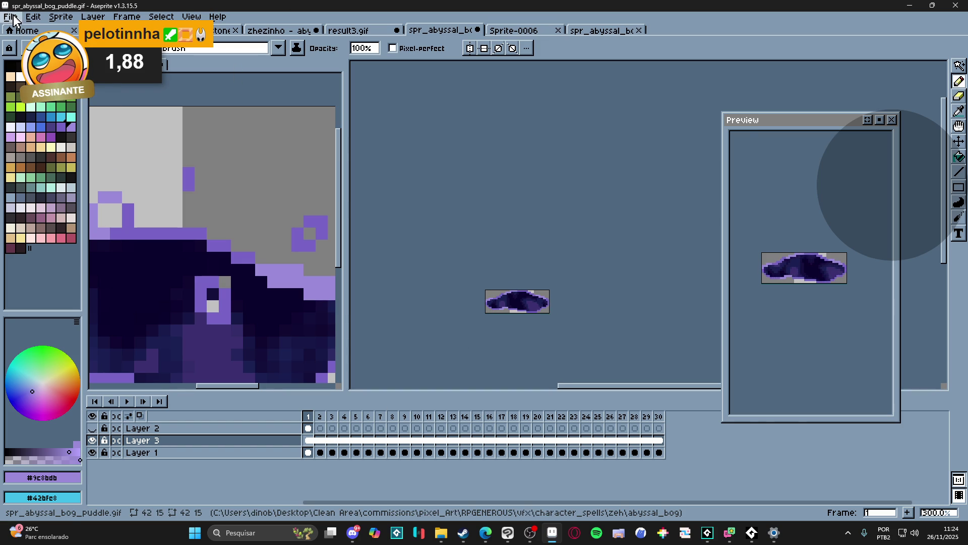
key(a)
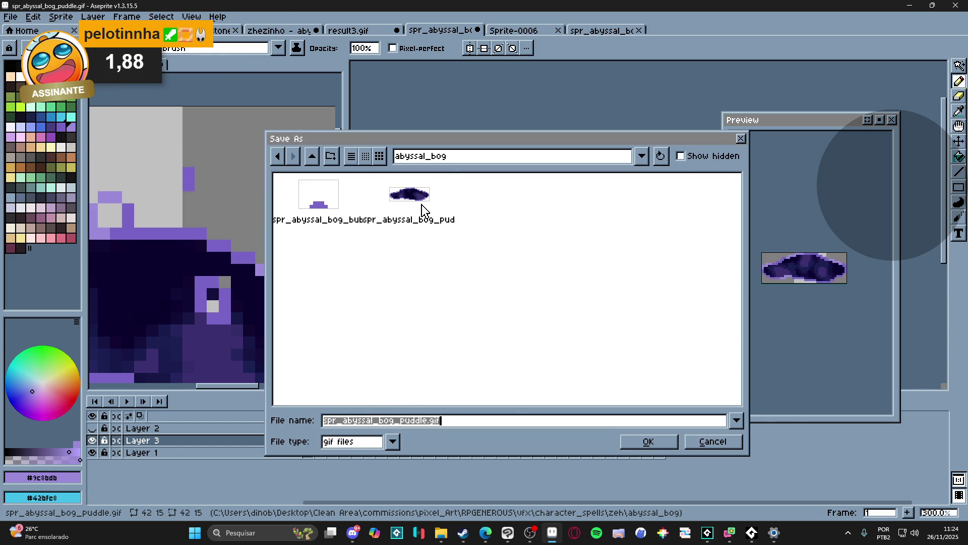
key(Return)
click(435, 292)
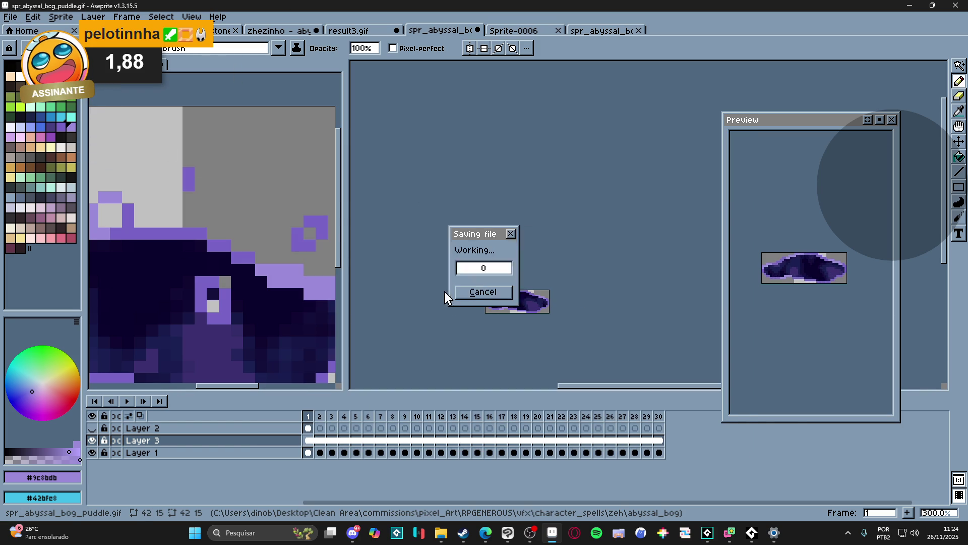
click(749, 540)
- Reimport the updated GIF into spr_abyssal_bog_puddle, preview it, and return to sqn_zeh_abyssal_bog
double_click(825, 361)
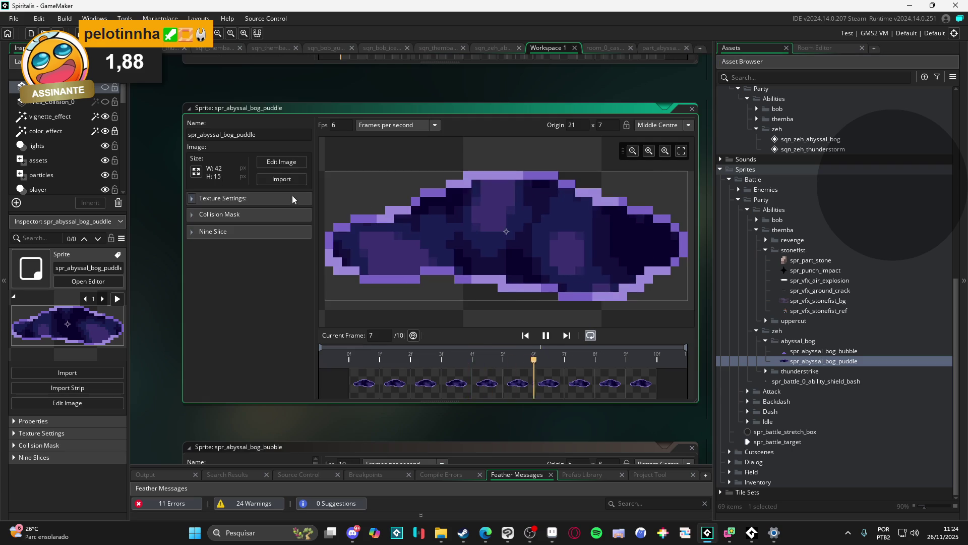
click(288, 177)
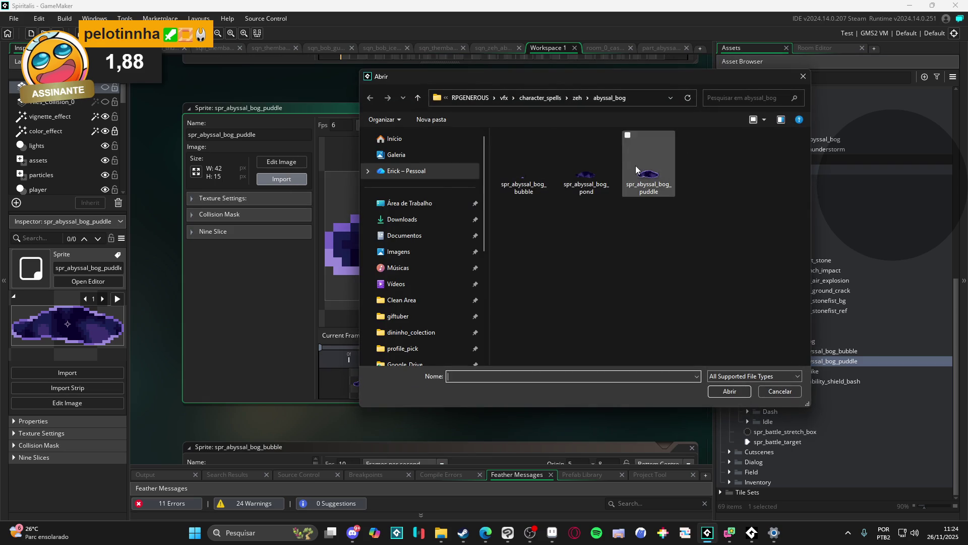
double_click(635, 165)
click(546, 336)
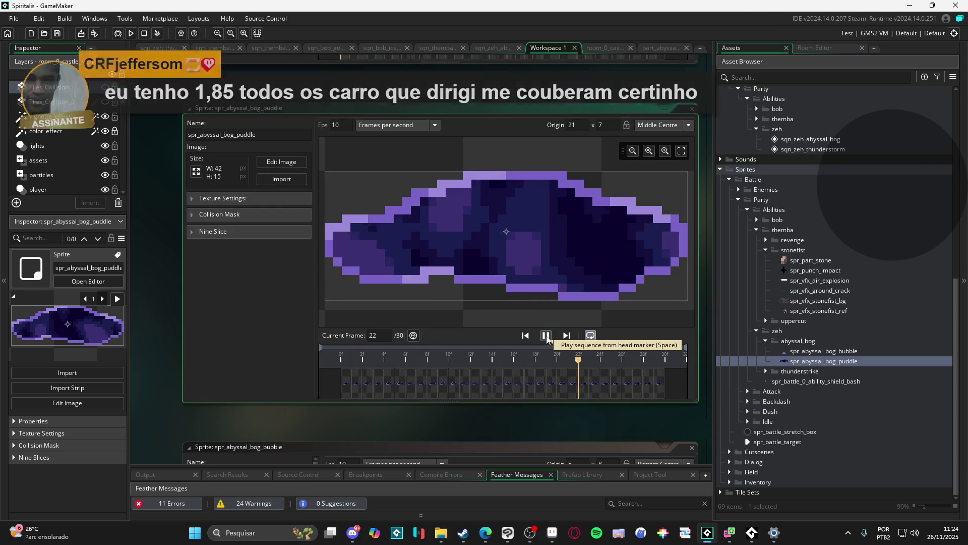
key(ctrl+Tab)
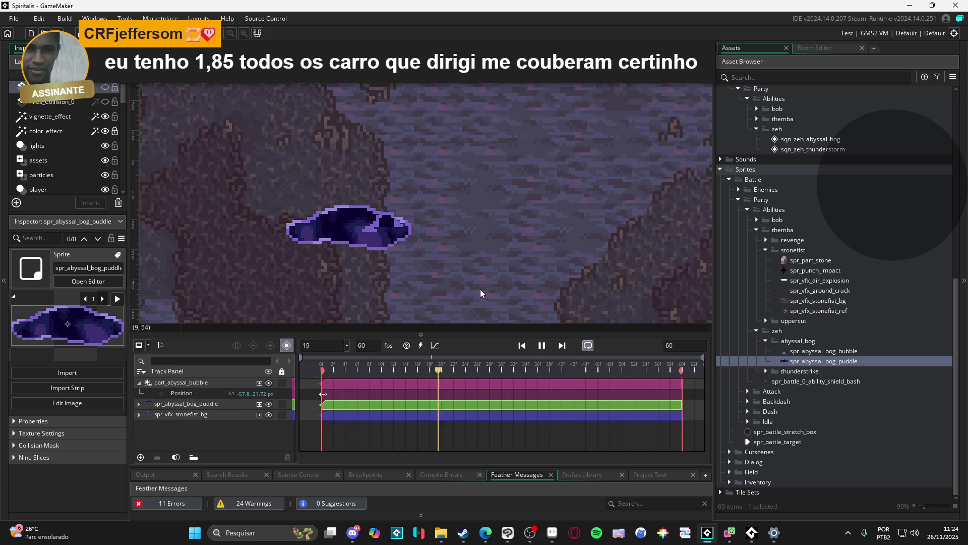
double_click(675, 346)
- Set the sequence length to 120 and stretch the bubble, puddle and stonefist tracks to the end
text(120)
key(Return)
drag(502, 386, 662, 395)
mouse_move(501, 404)
mouse_down()
mouse_move(704, 409)
mouse_move(680, 411)
mouse_up()
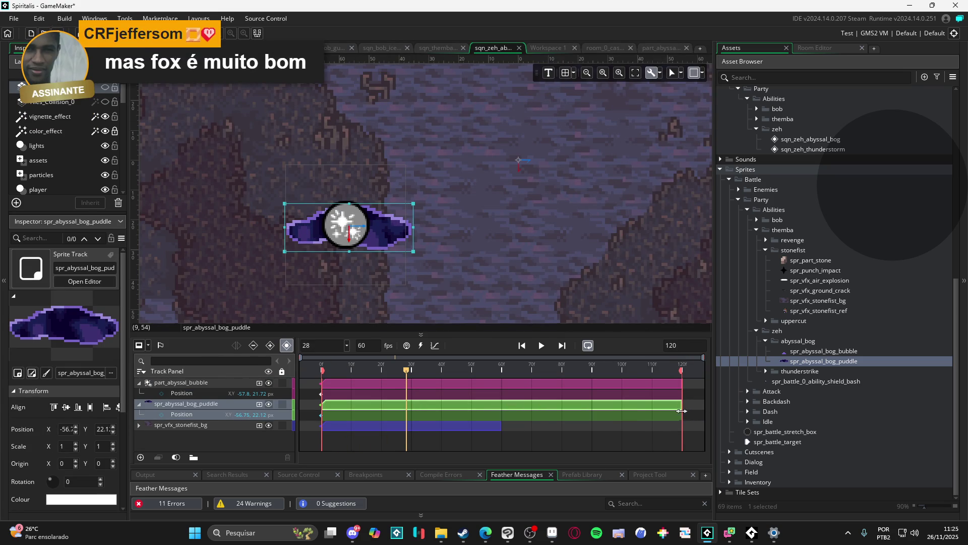
click(468, 424)
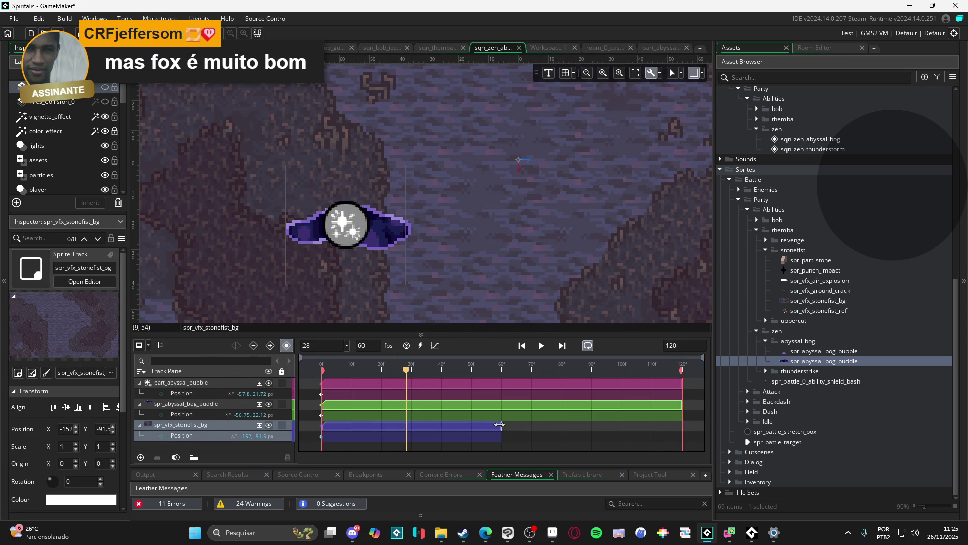
drag(502, 425, 679, 425)
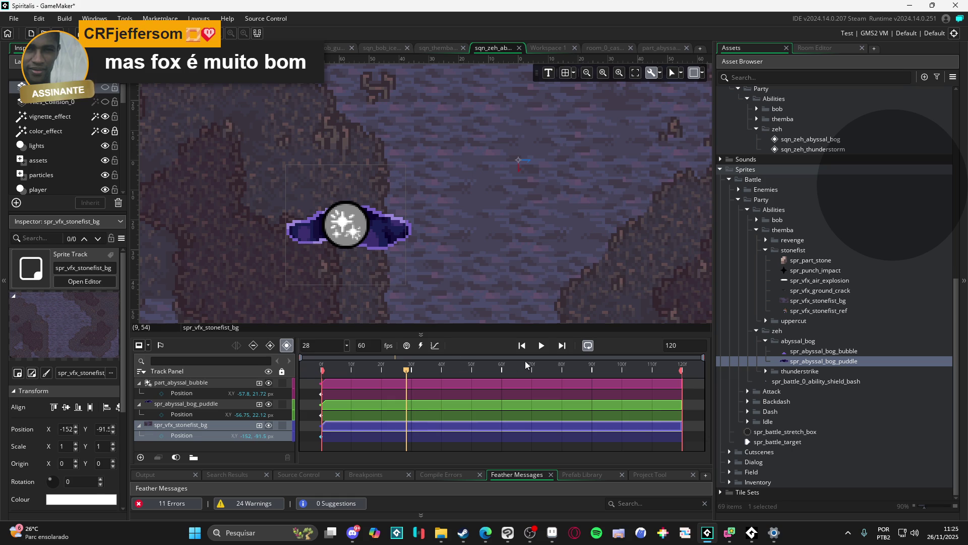
- Play and stop the sequence, leaving the playhead near frame 68
click(542, 346)
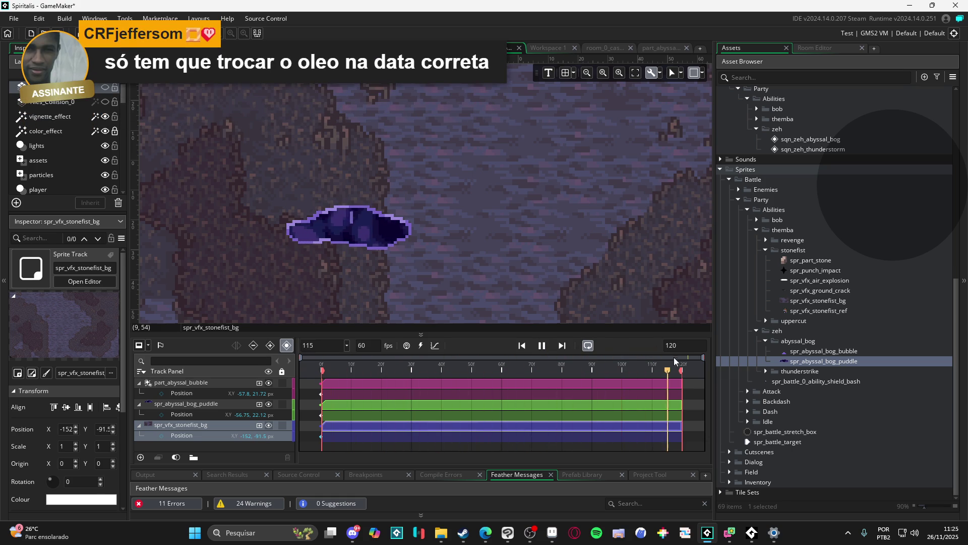
click(305, 384)
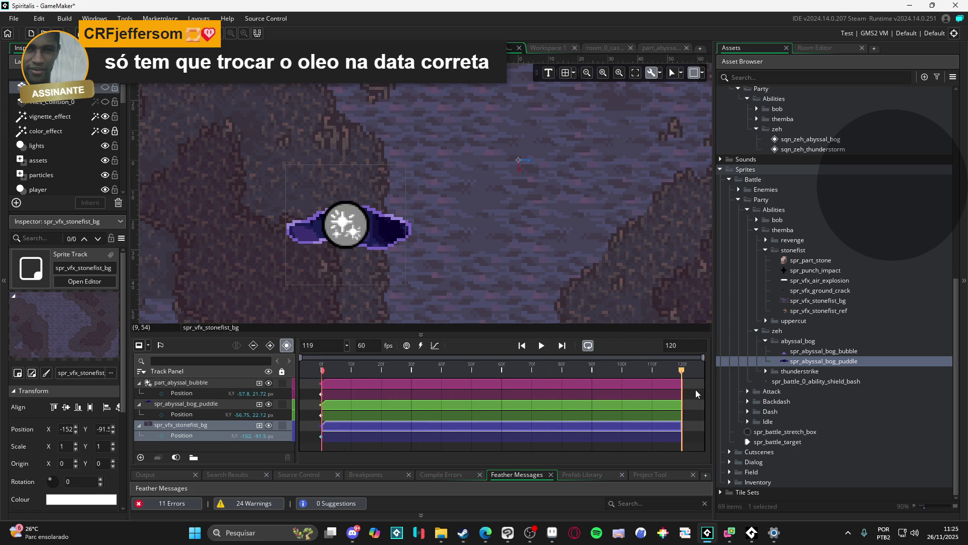
click(524, 388)
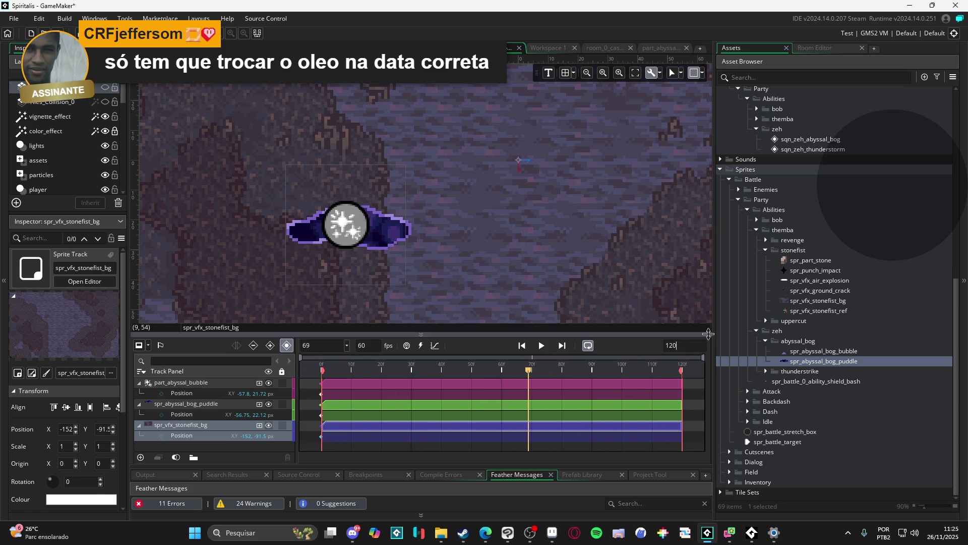
- Set the sequence length to 200 and stretch the bubble, puddle and stonefist tracks to frame 200
text(200)
key(Return)
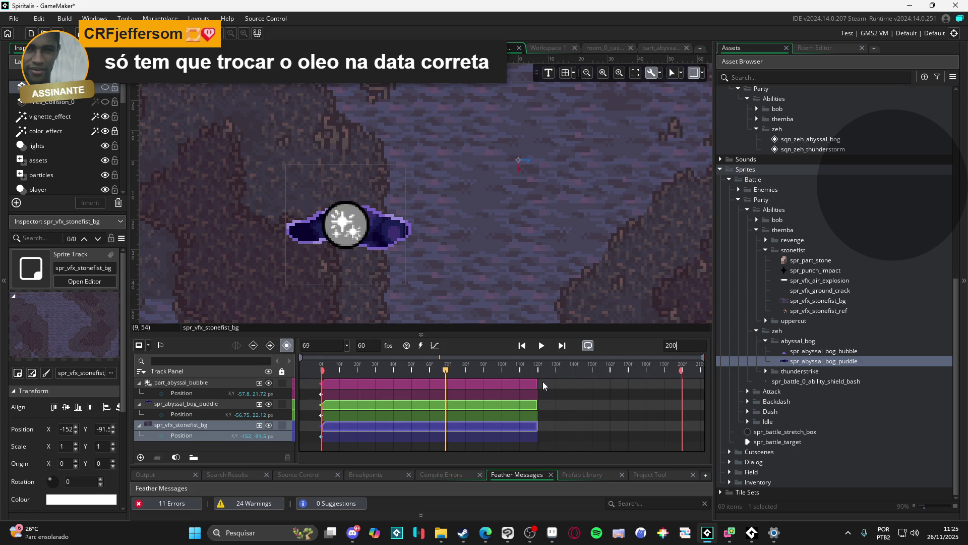
click(537, 387)
drag(537, 388, 682, 387)
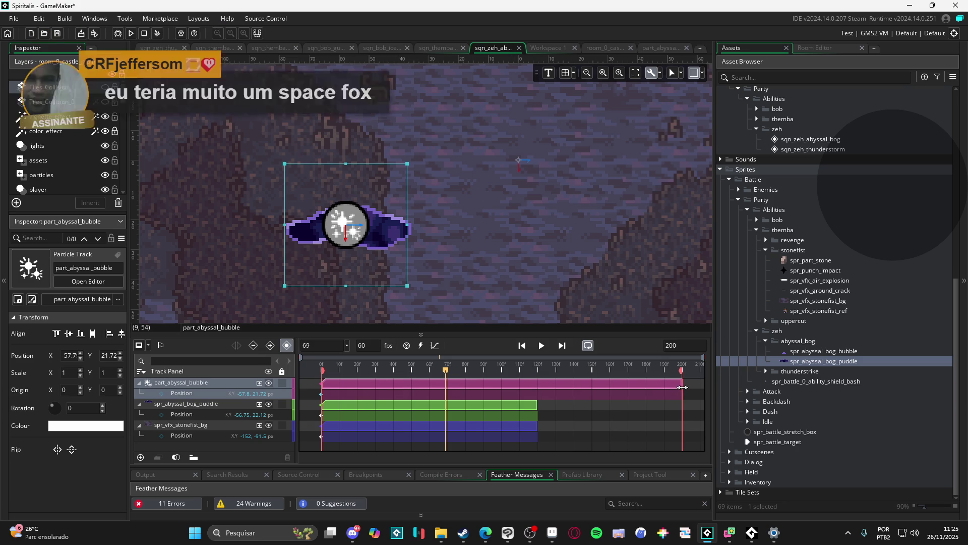
mouse_move(608, 371)
mouse_down()
mouse_move(325, 364)
mouse_move(571, 363)
mouse_up()
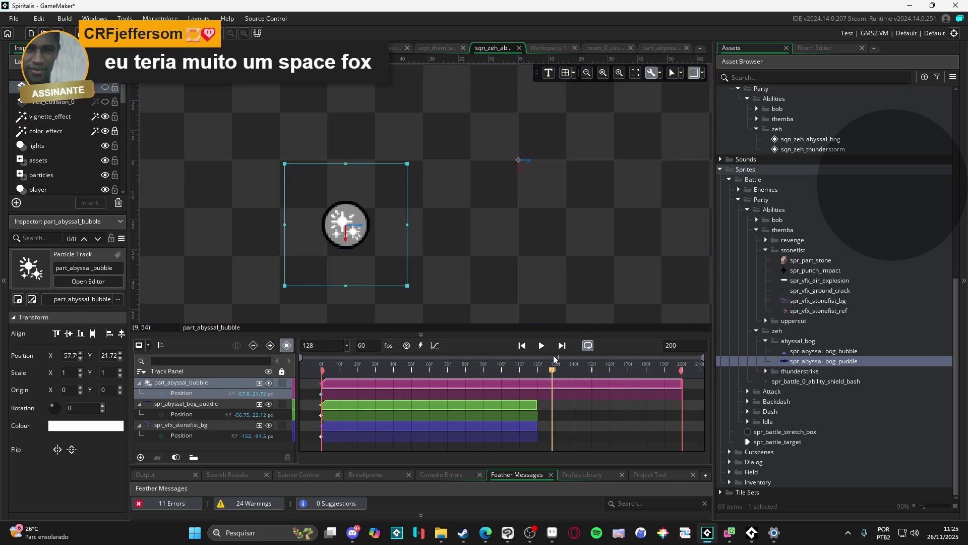
click(532, 409)
drag(535, 404, 679, 410)
click(535, 427)
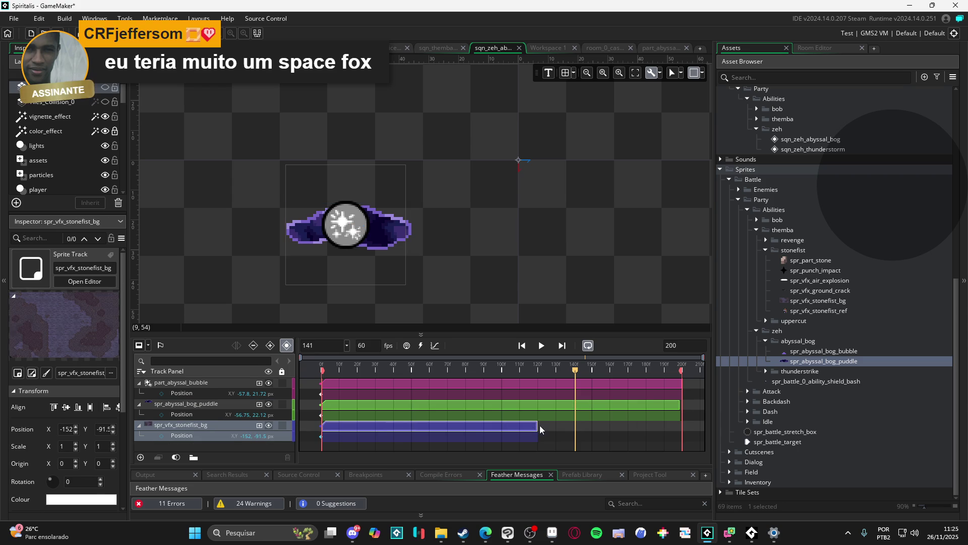
drag(535, 426, 682, 431)
- Scrub through and play the 200-frame sequence to check it
click(674, 410)
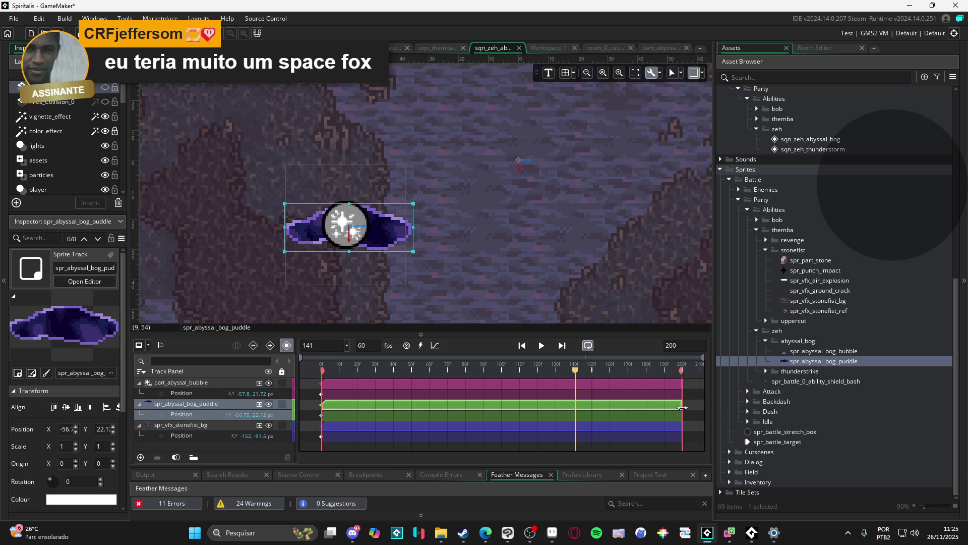
mouse_move(322, 357)
mouse_down()
mouse_move(485, 347)
mouse_move(696, 368)
mouse_up()
click(543, 346)
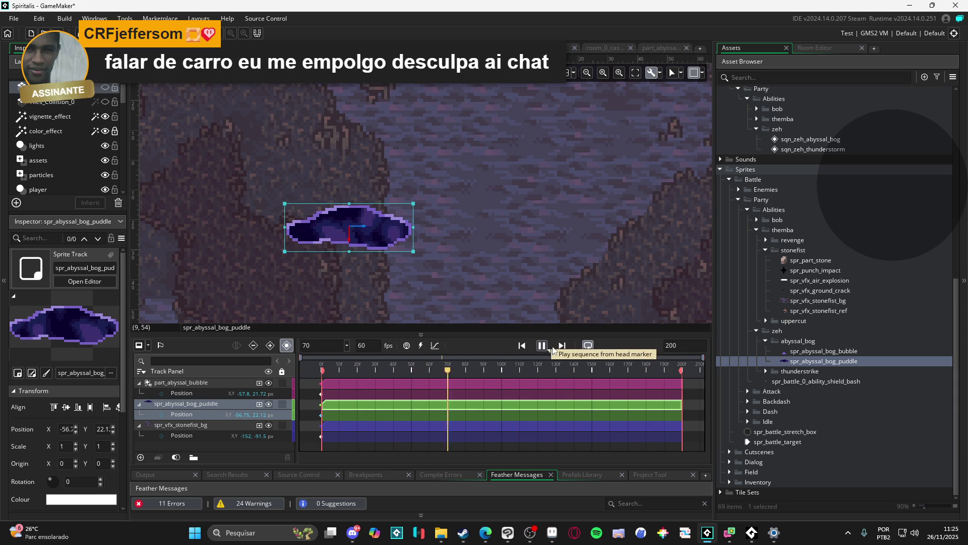
click(543, 347)
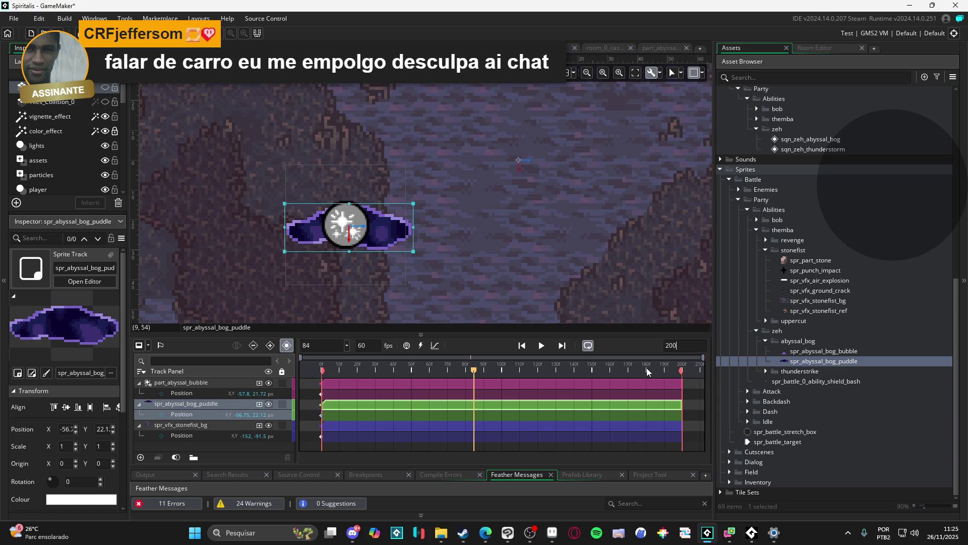